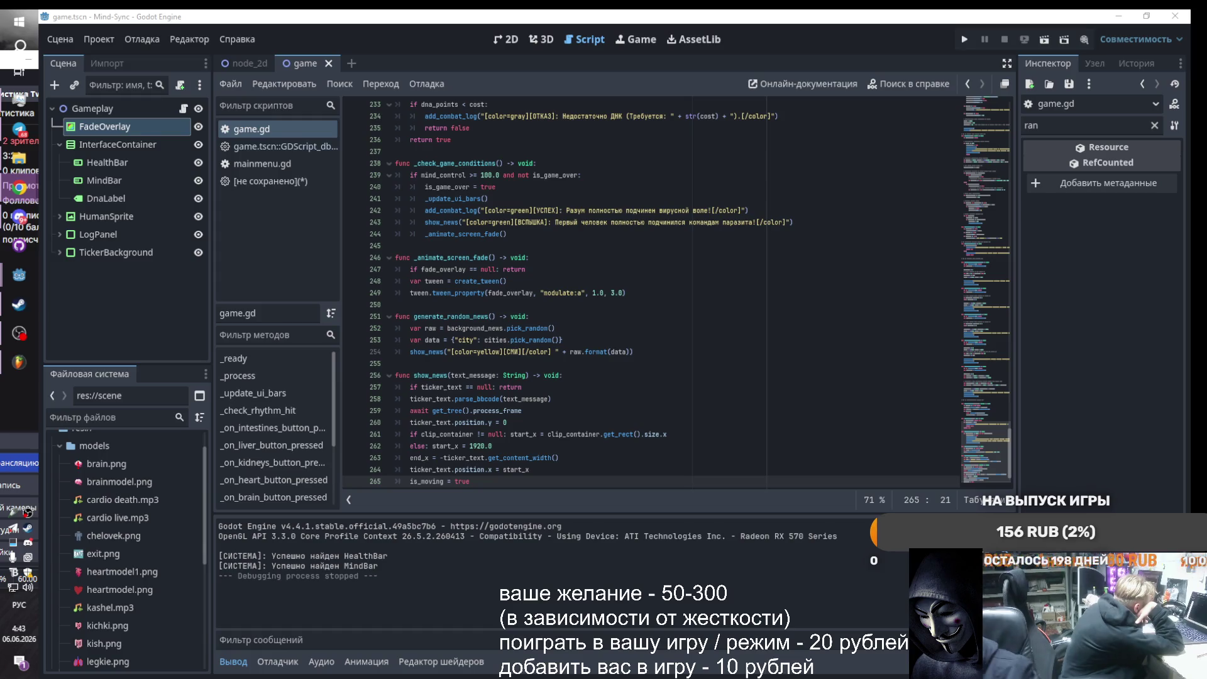
- Expand HumanSprite, delete lines 233–242 from game.gd, and test-run the game
click(60, 215)
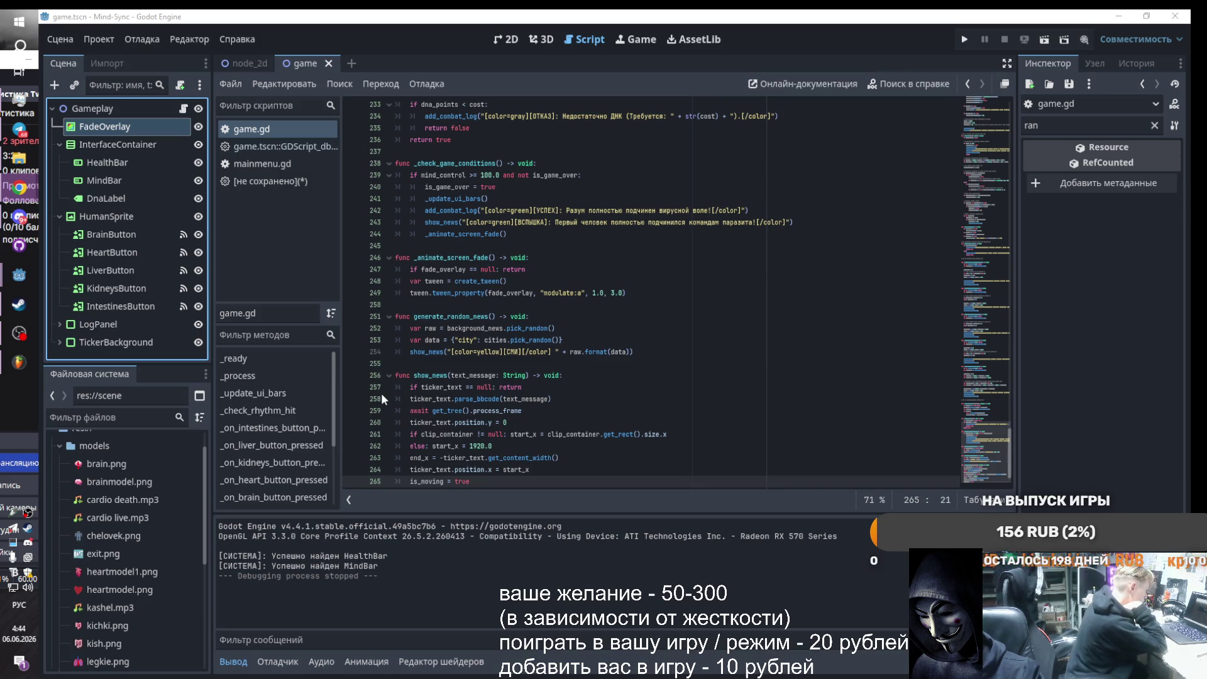
drag(395, 104, 402, 222)
key(Delete)
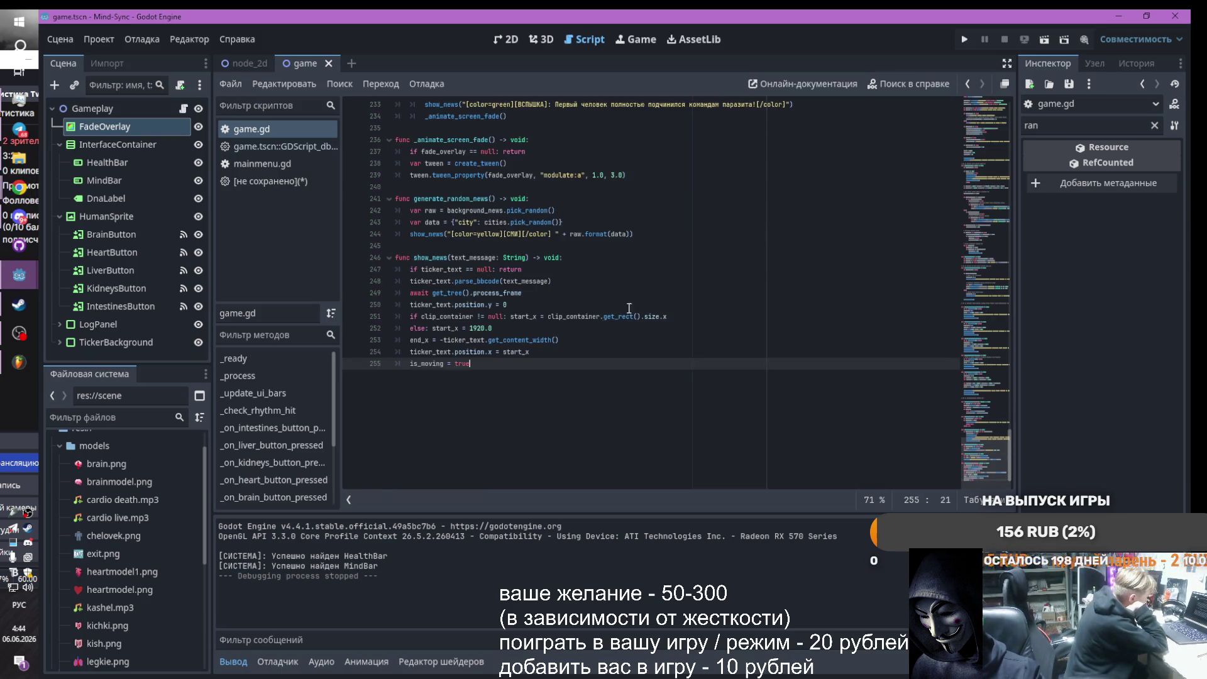
click(962, 39)
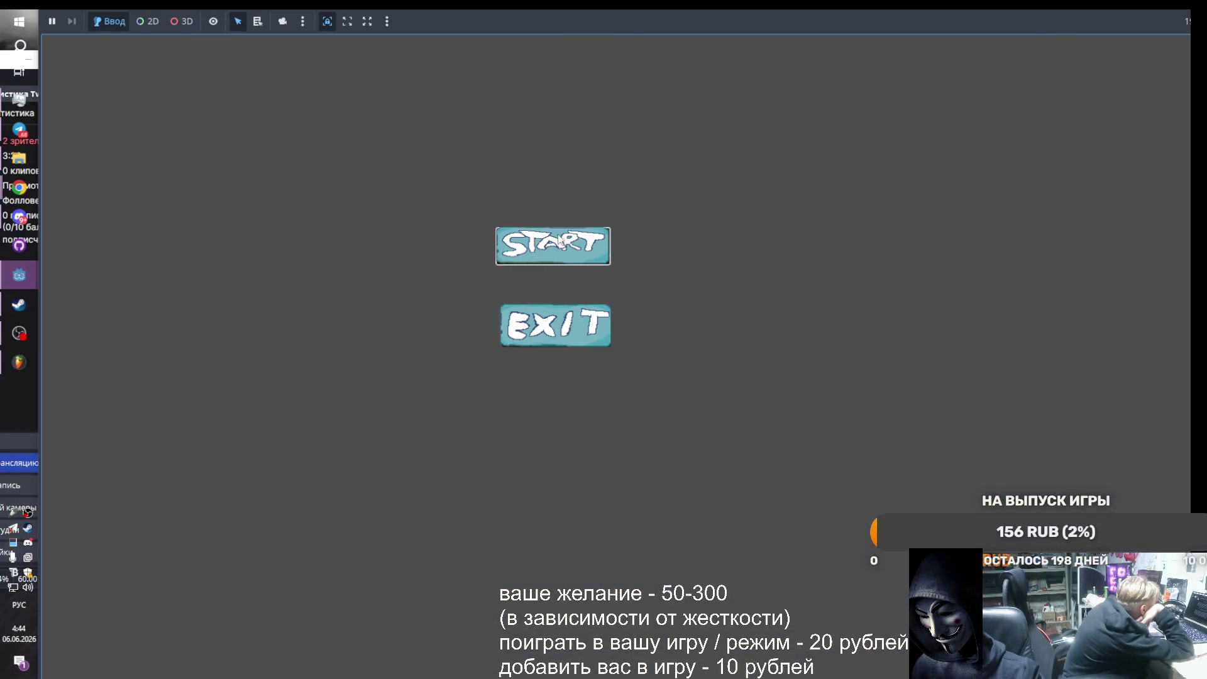
- Start the game, expand the duplicate-function parser error, copy its message, and switch to the browser
click(559, 242)
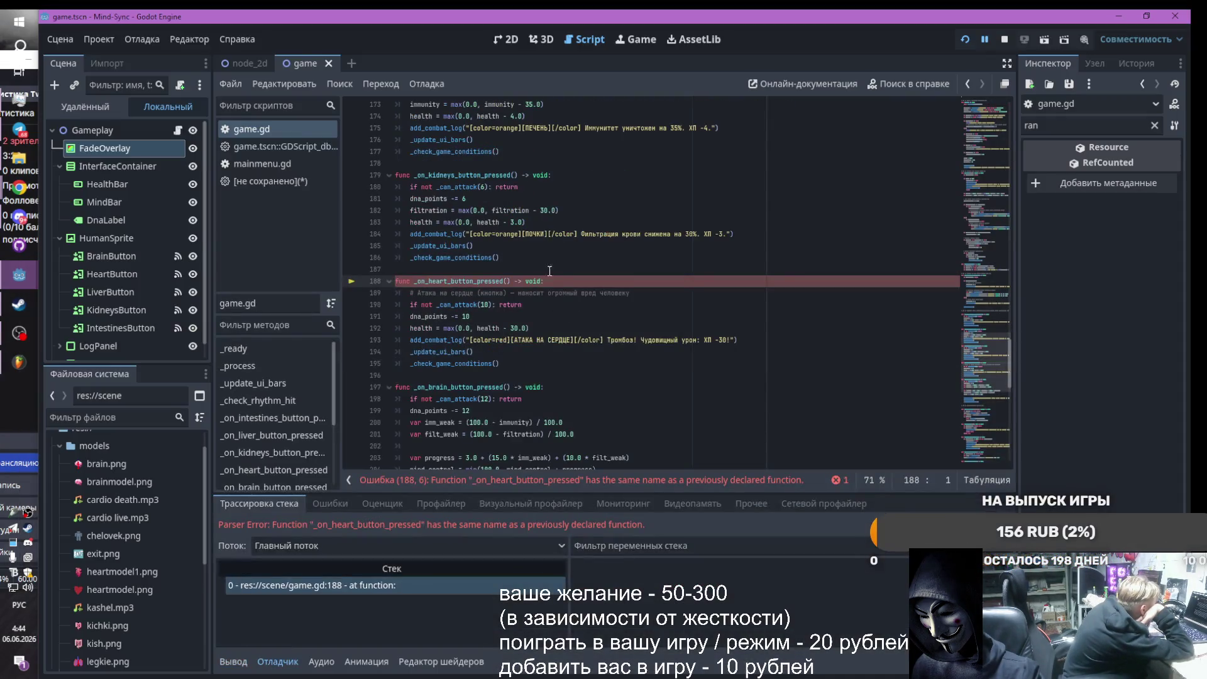
click(841, 480)
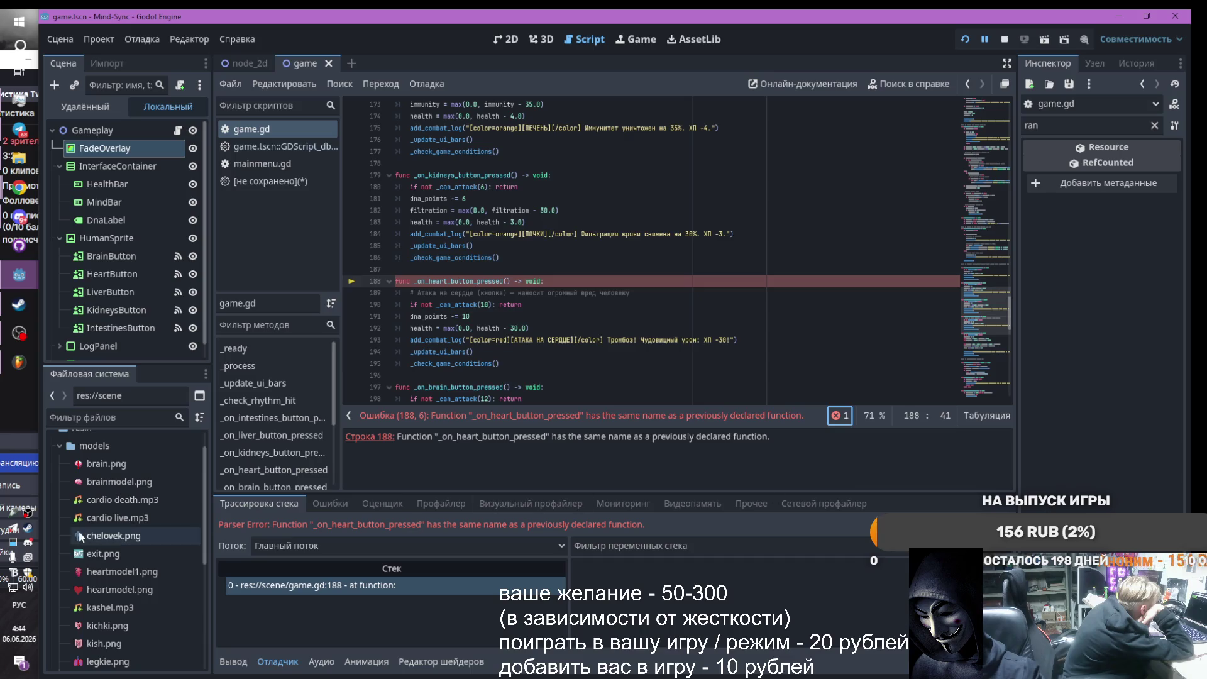
drag(769, 437, 346, 438)
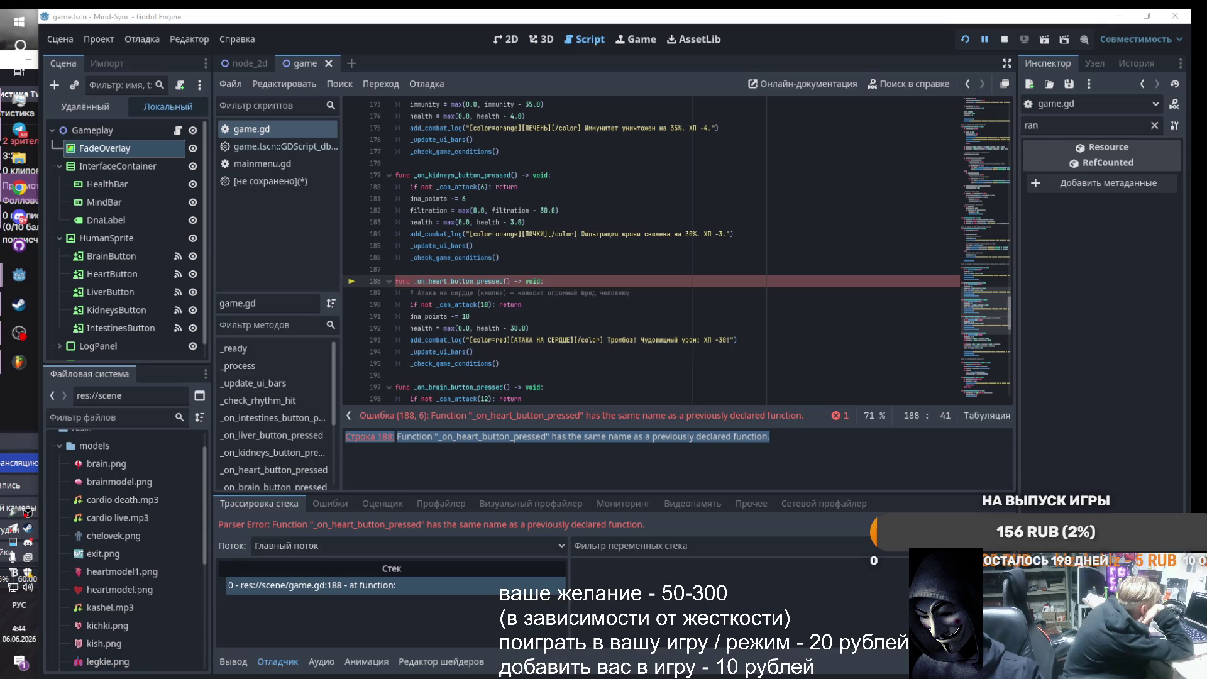
click(494, 186)
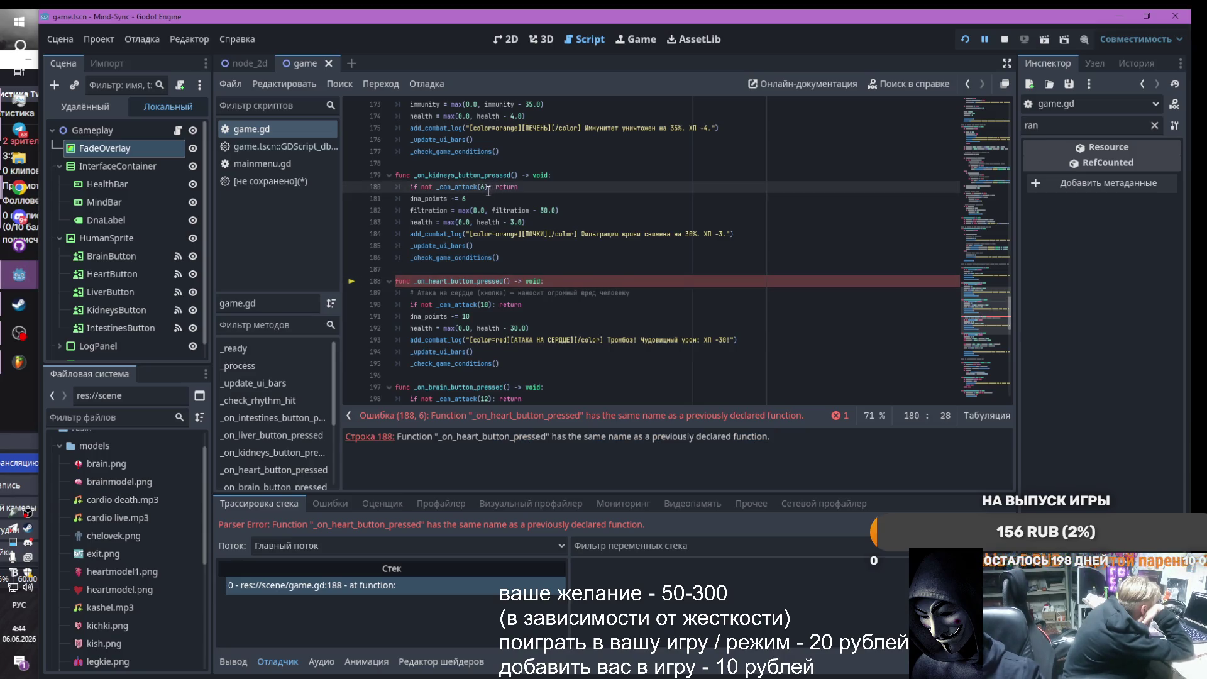
key(ctrl+v)
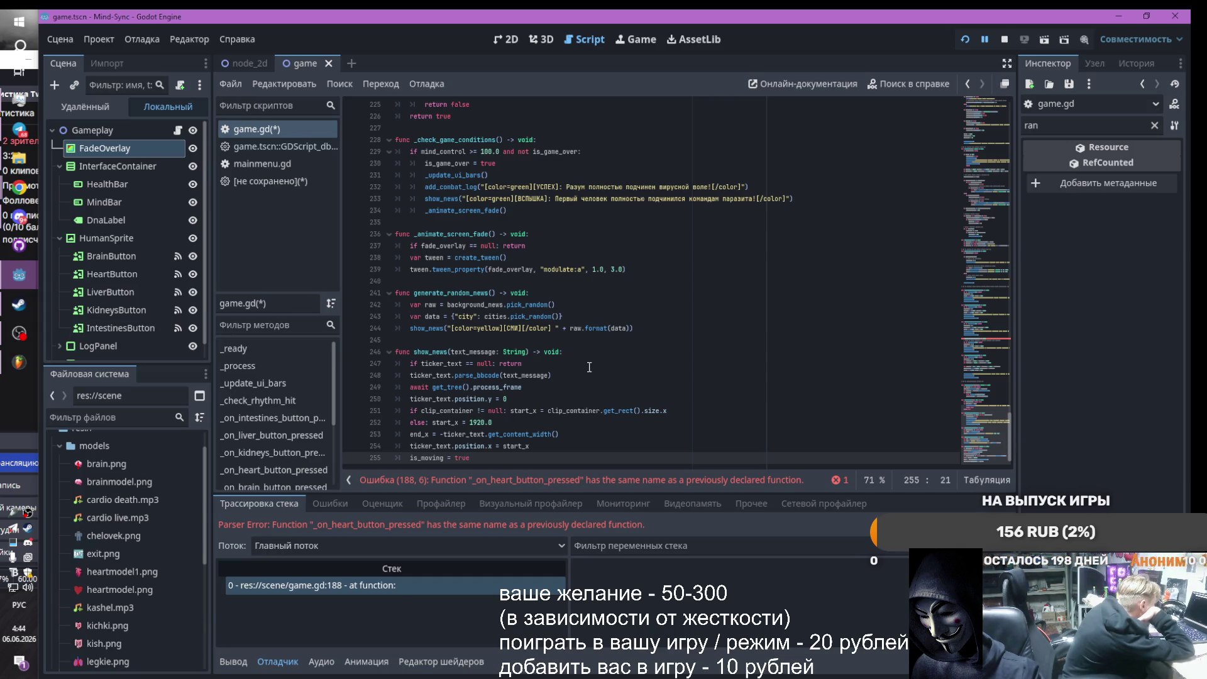
key(alt+Tab)
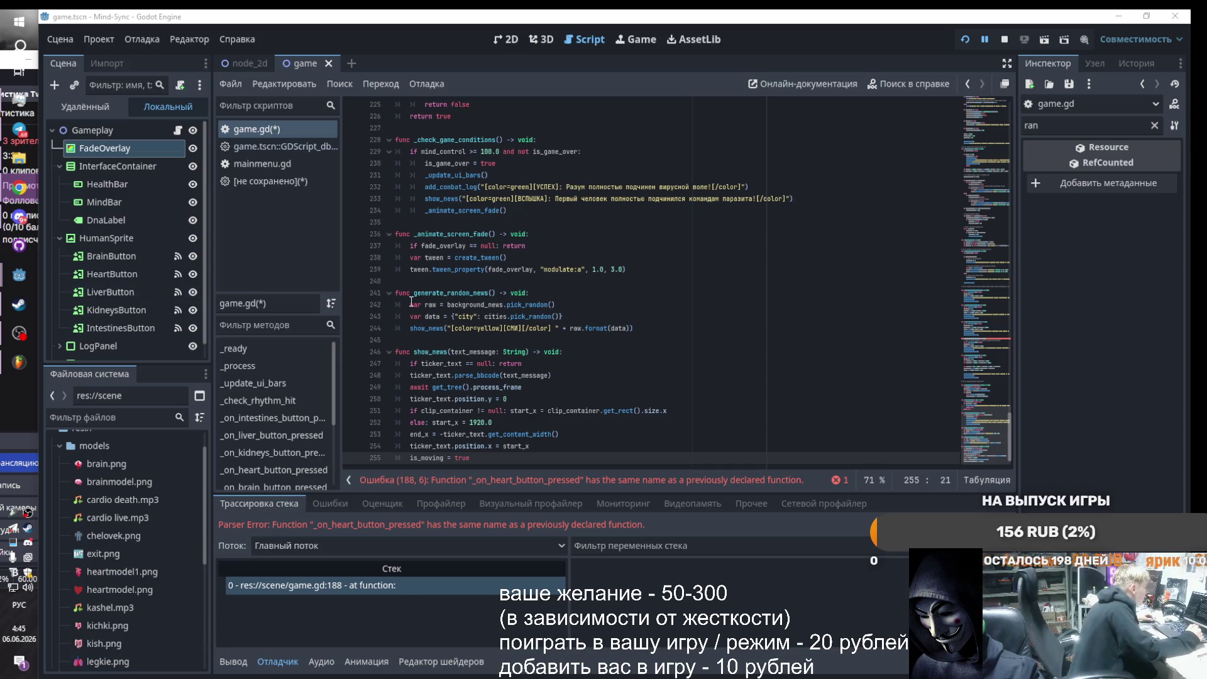
- Replace all of game.gd with the rewritten gameplay code and run the game
click(534, 275)
key(ctrl+a)
key(ctrl+v)
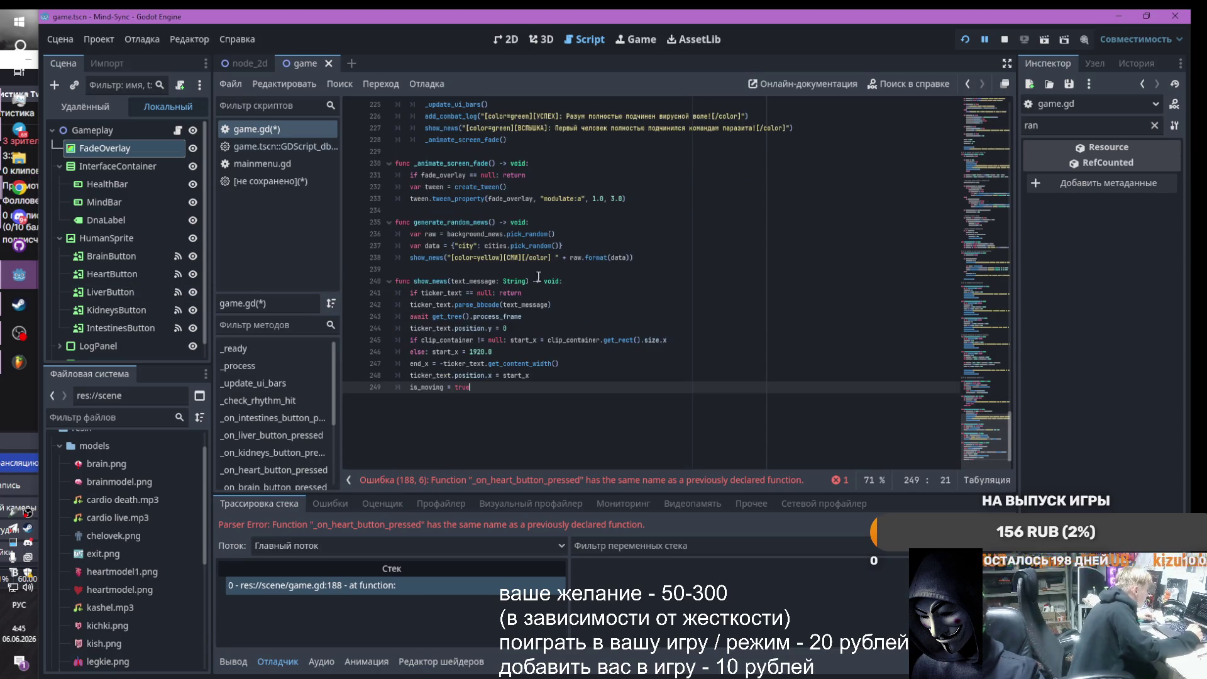
click(964, 39)
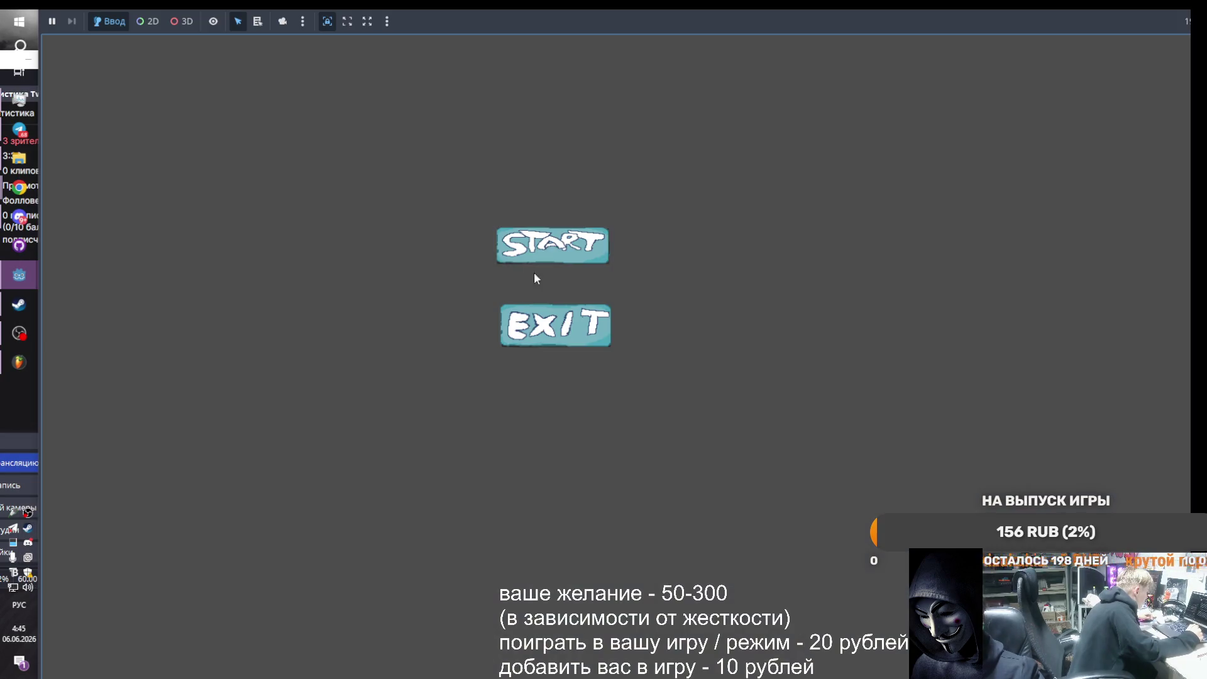
- Start the game and tap the heart eleven times on its pulse, reaching 62 DNA PTS
click(549, 241)
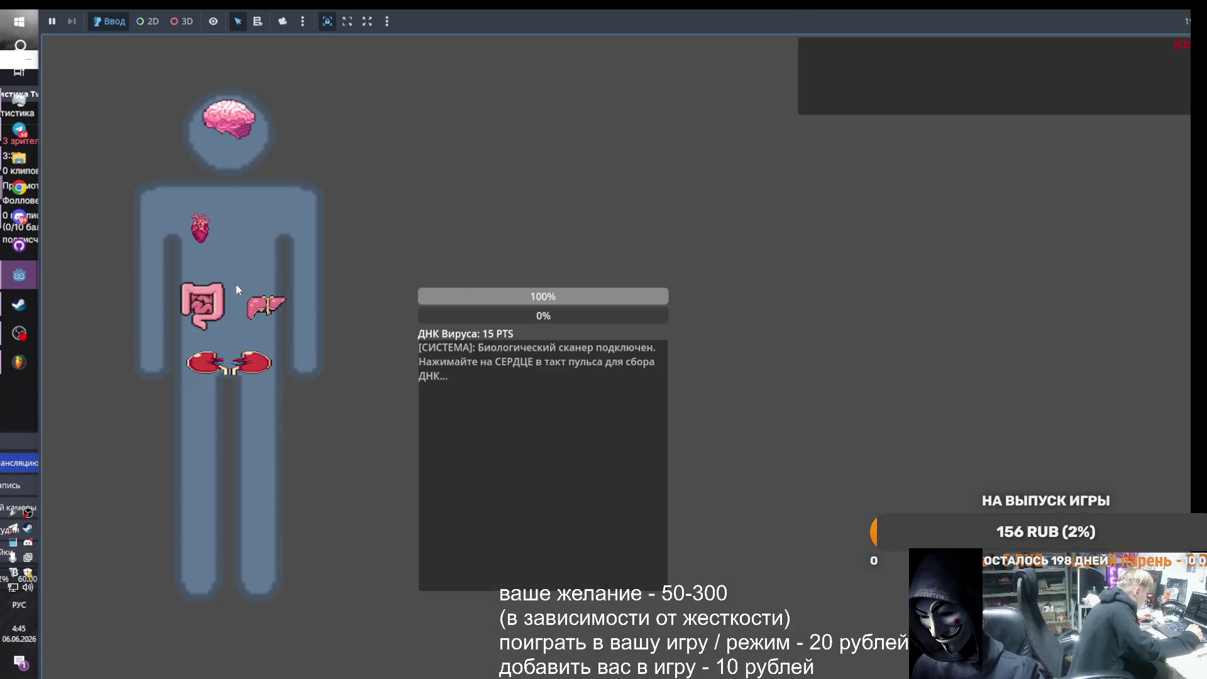
click(201, 234)
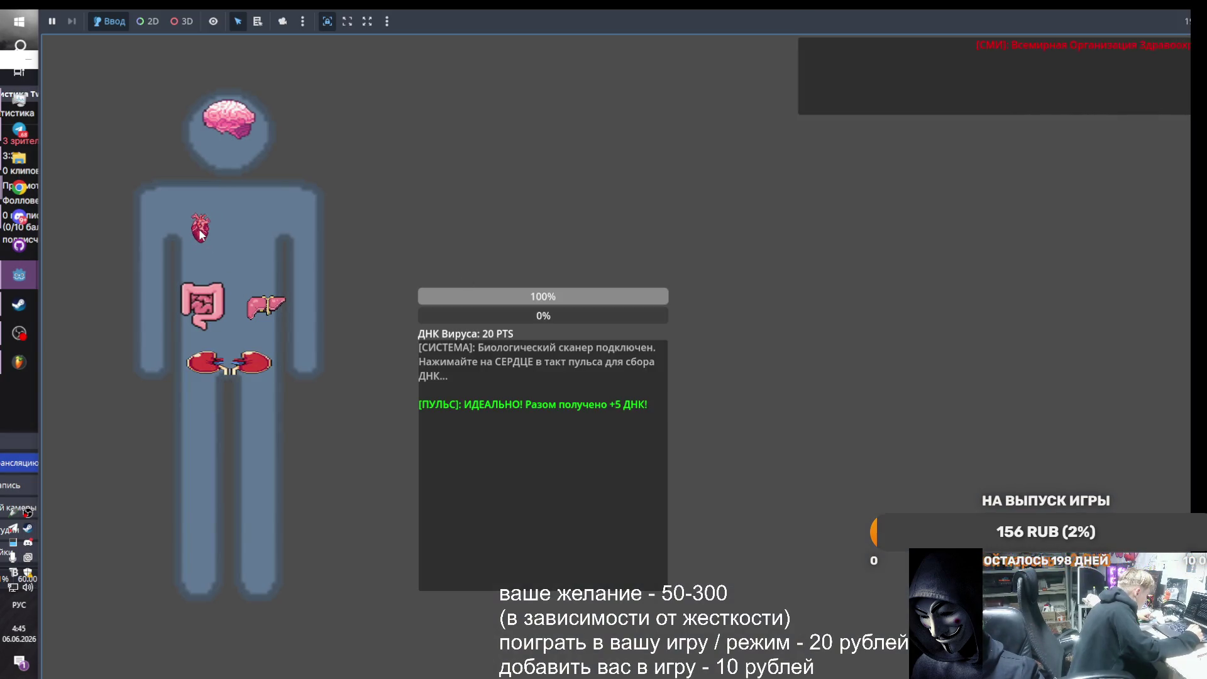
click(200, 234)
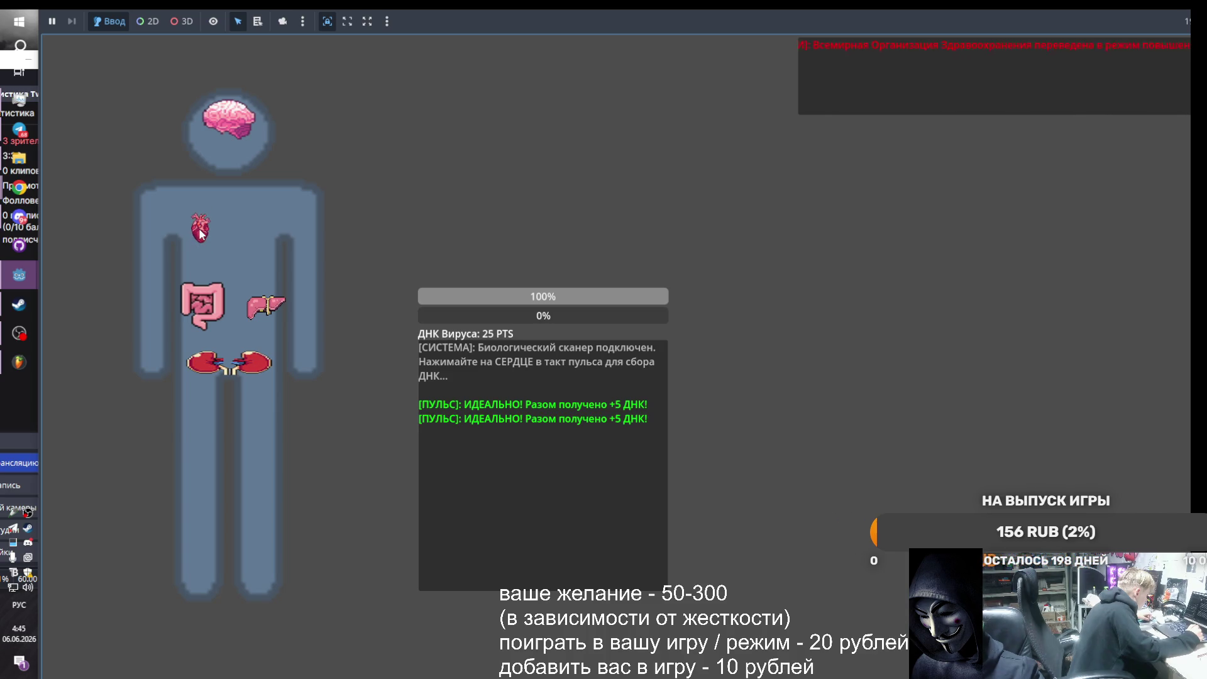
click(200, 234)
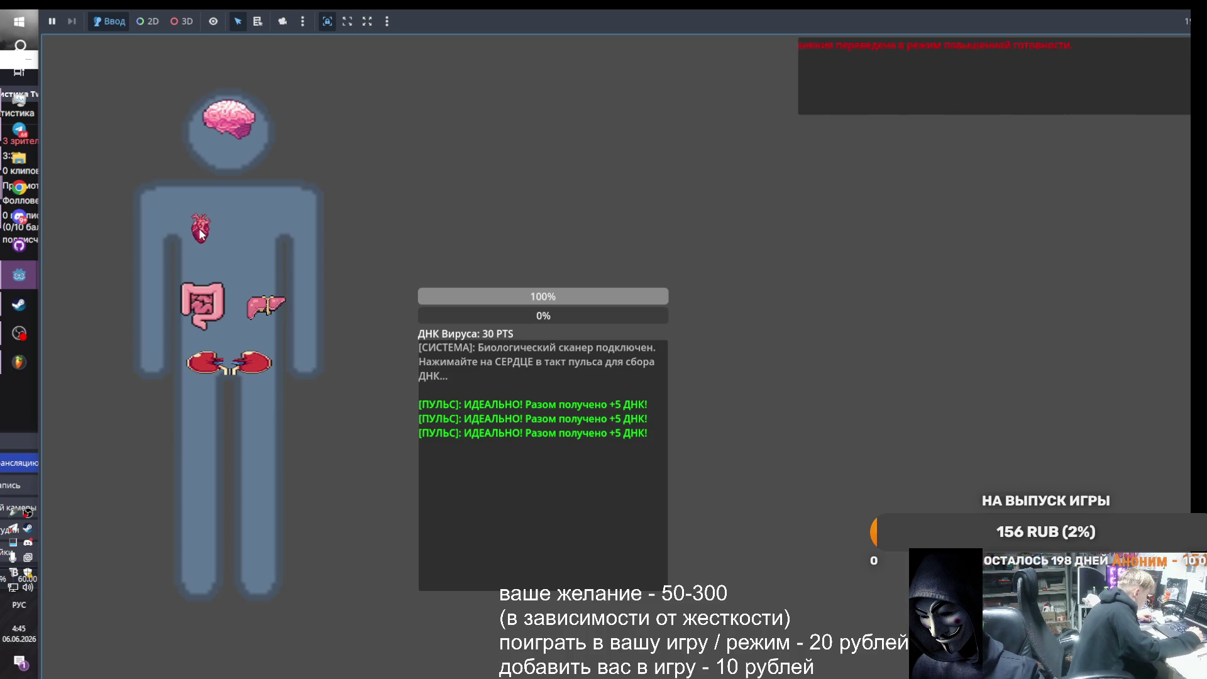
click(200, 234)
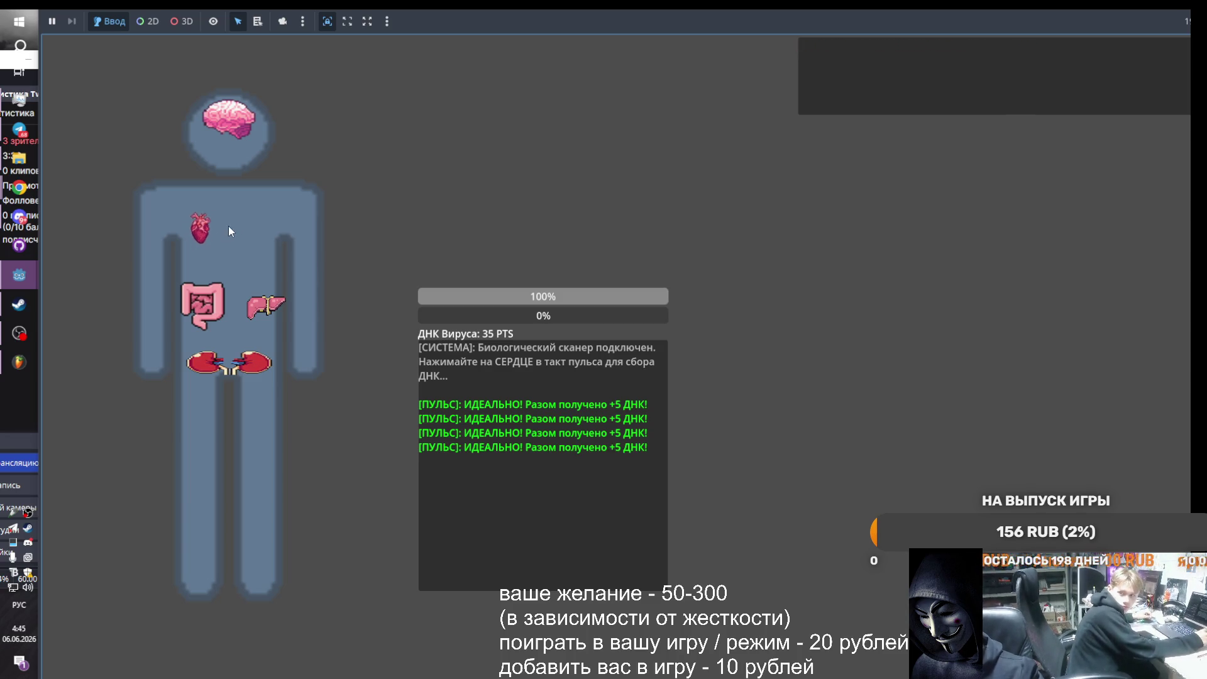
click(202, 233)
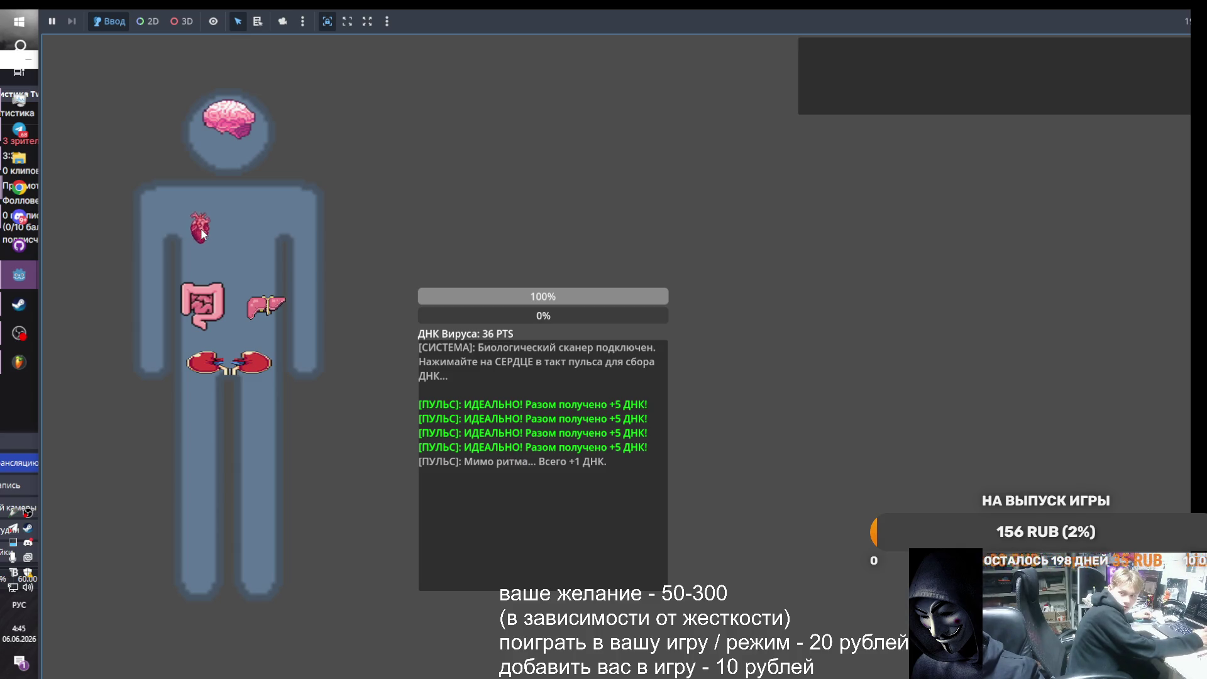
click(202, 234)
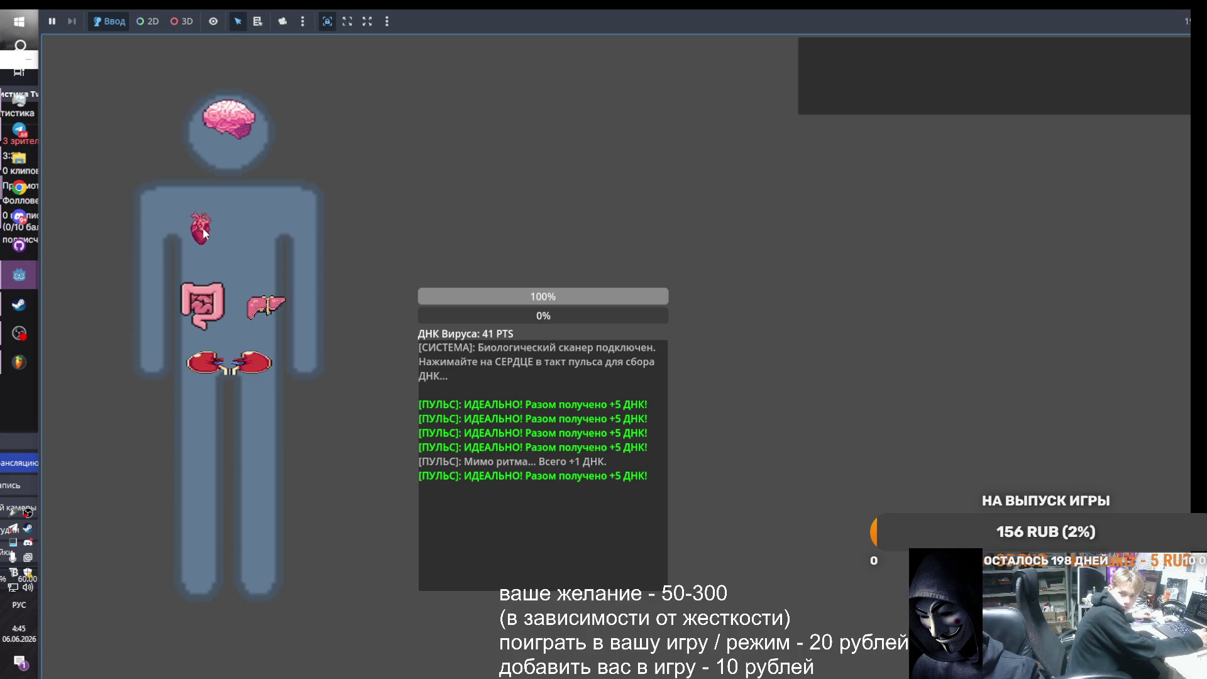
click(203, 234)
click(202, 234)
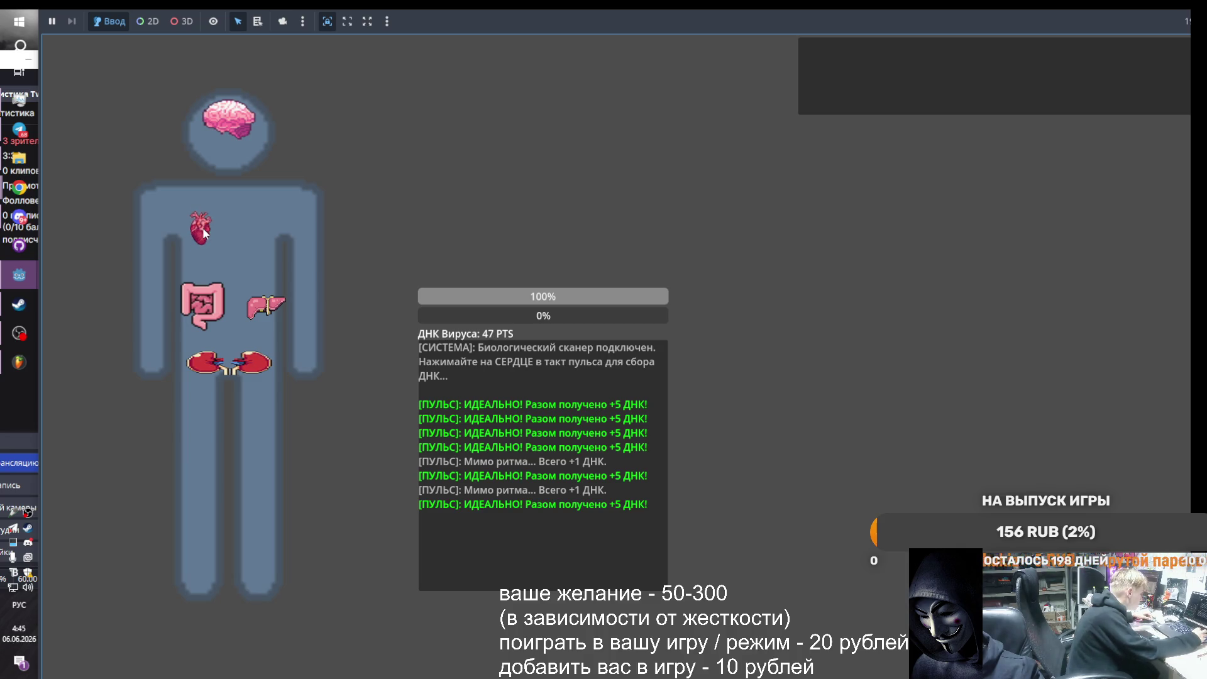
click(203, 233)
click(203, 234)
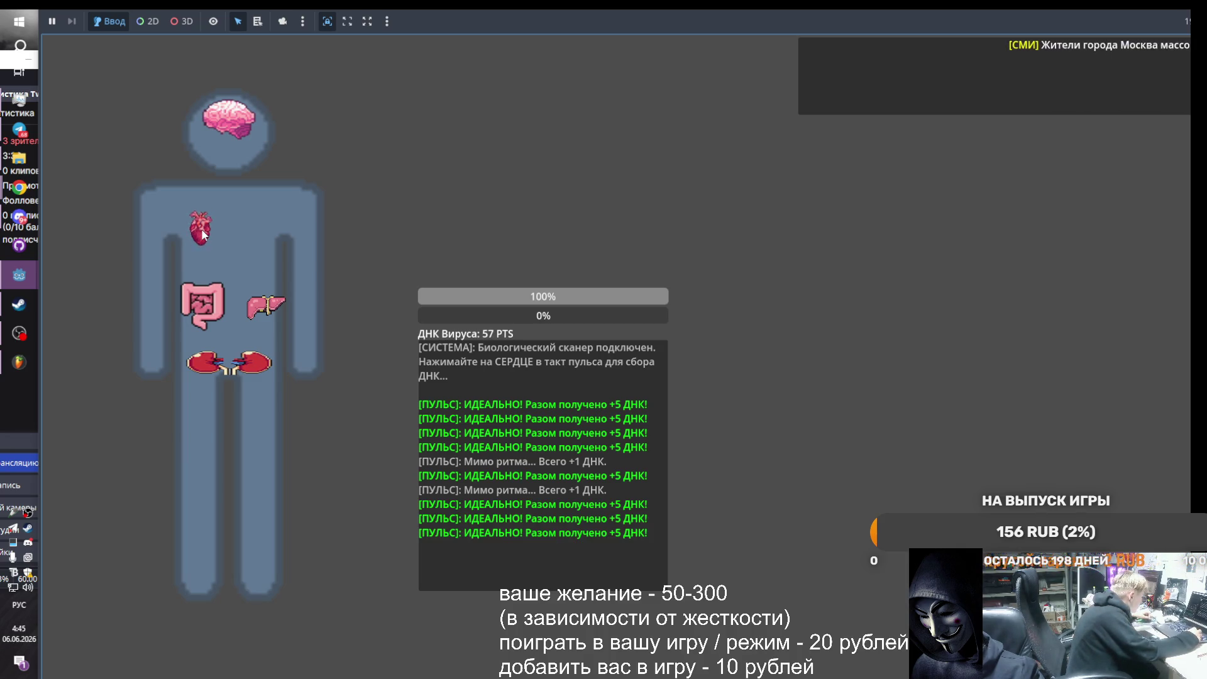
click(203, 234)
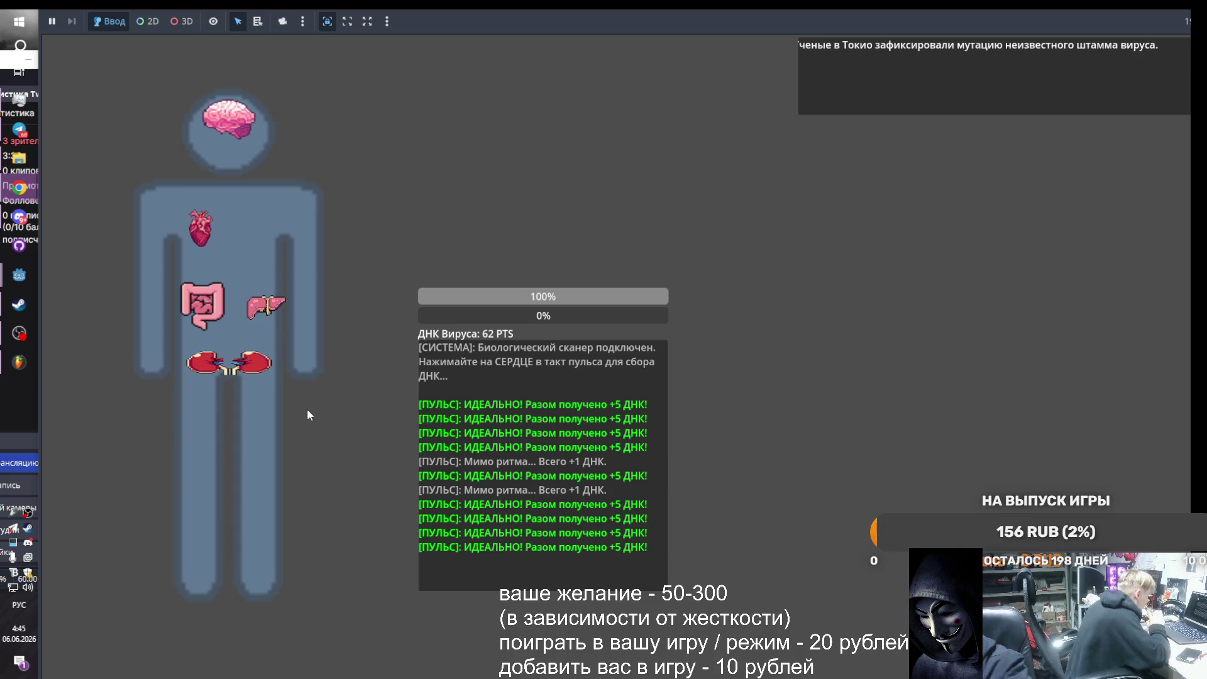
- Tap the heart twelve more times in rhythm to push virus DNA to 99 PTS
click(199, 227)
click(201, 232)
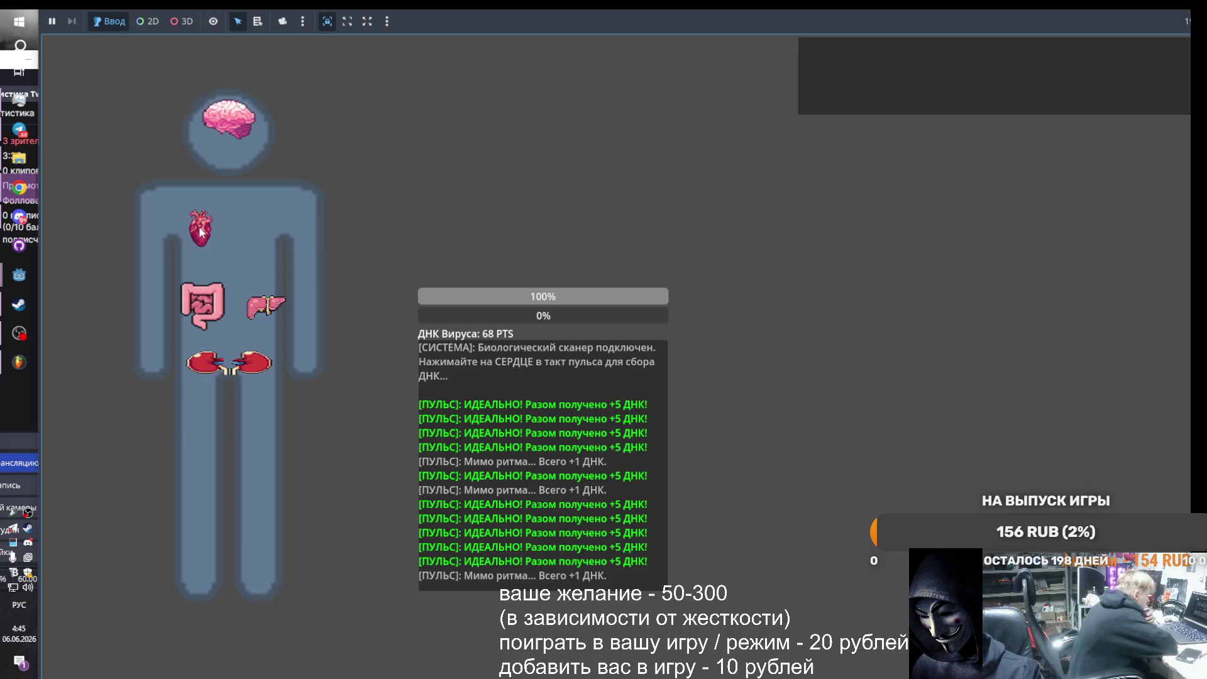
click(200, 231)
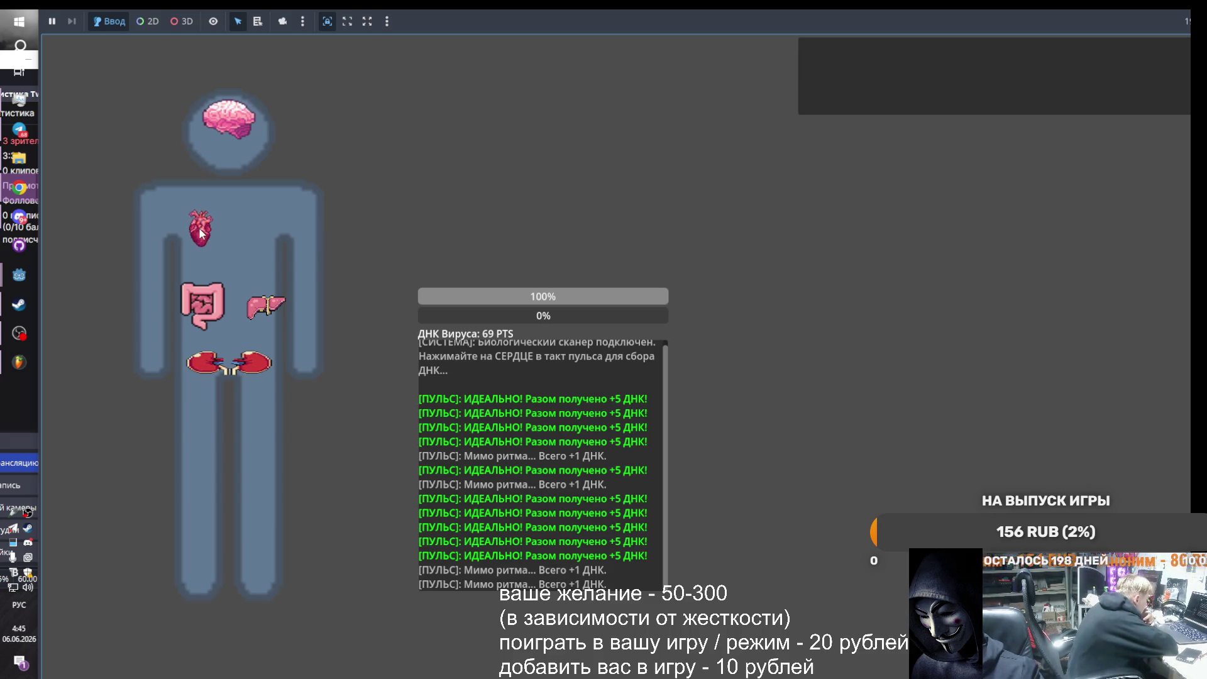
click(205, 229)
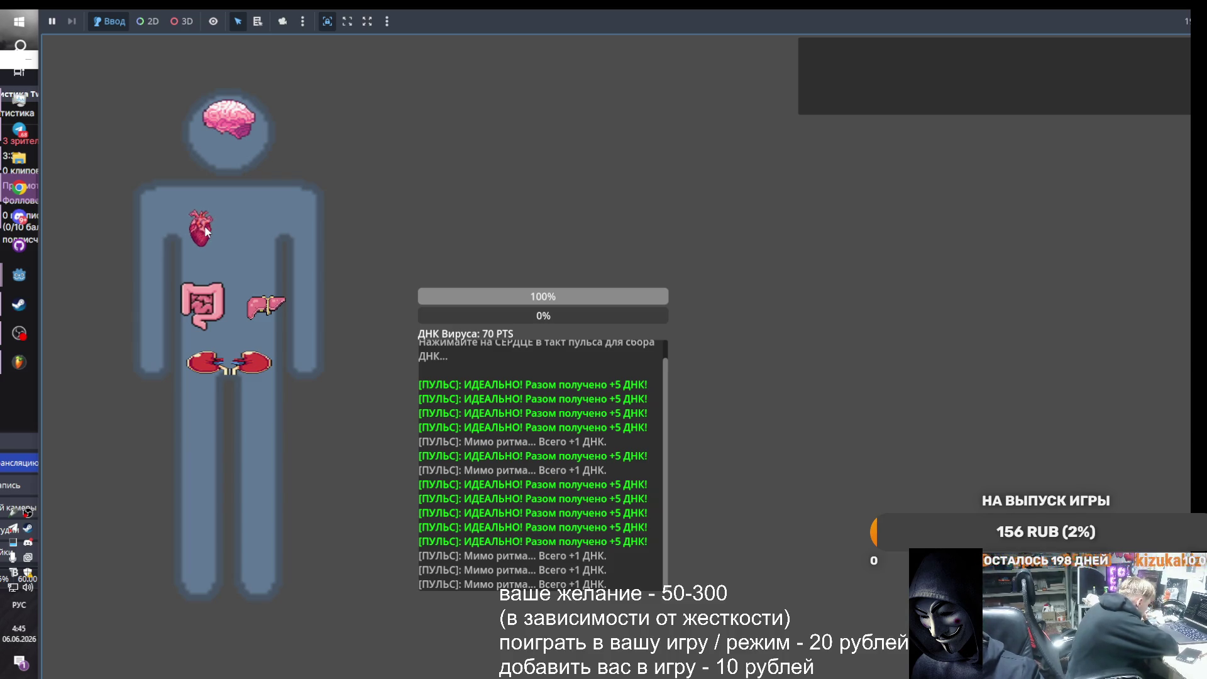
click(205, 230)
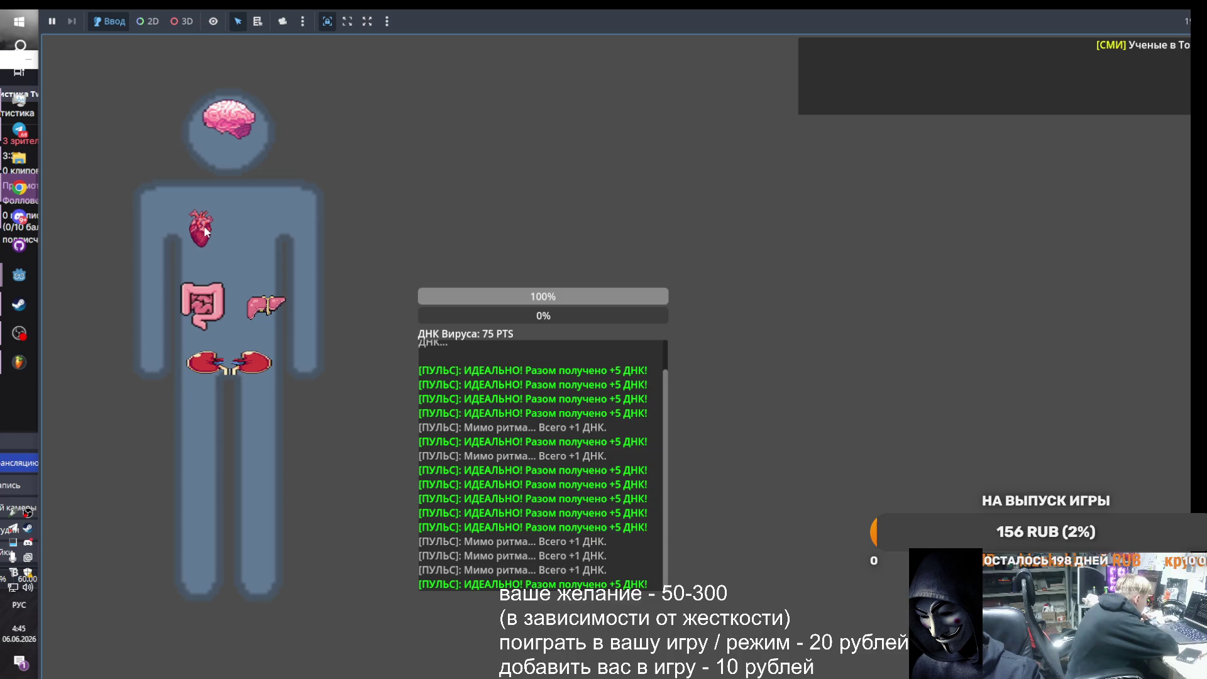
click(205, 230)
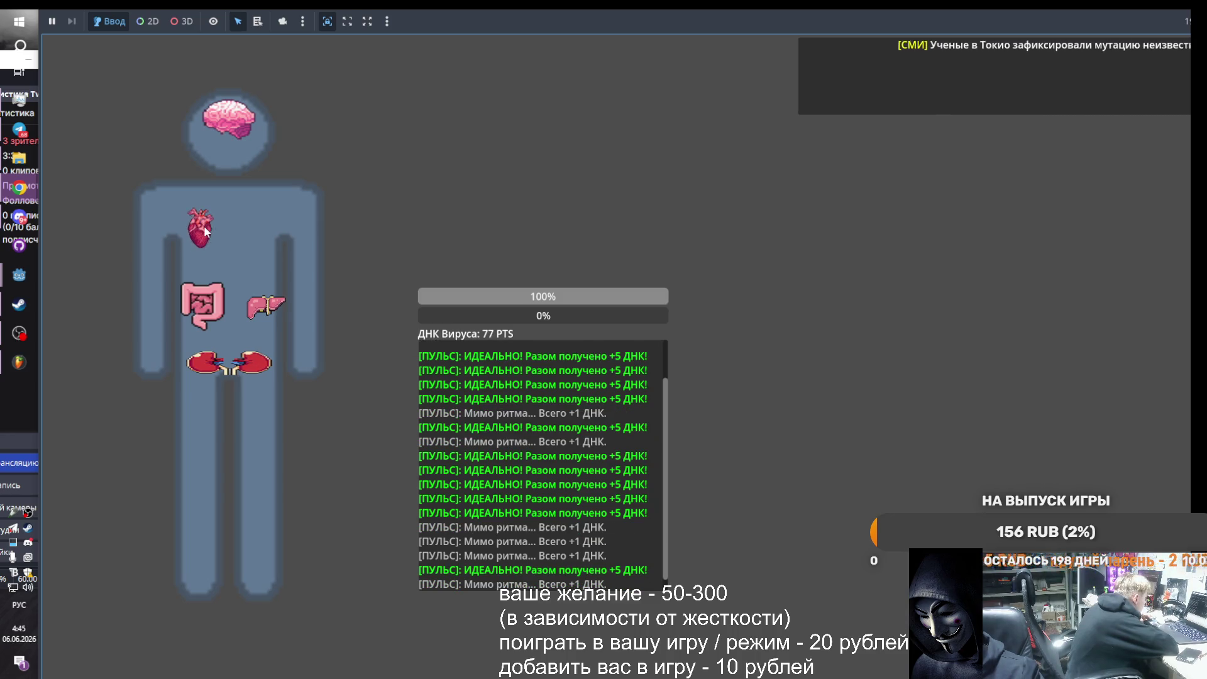
click(206, 230)
click(205, 230)
click(204, 232)
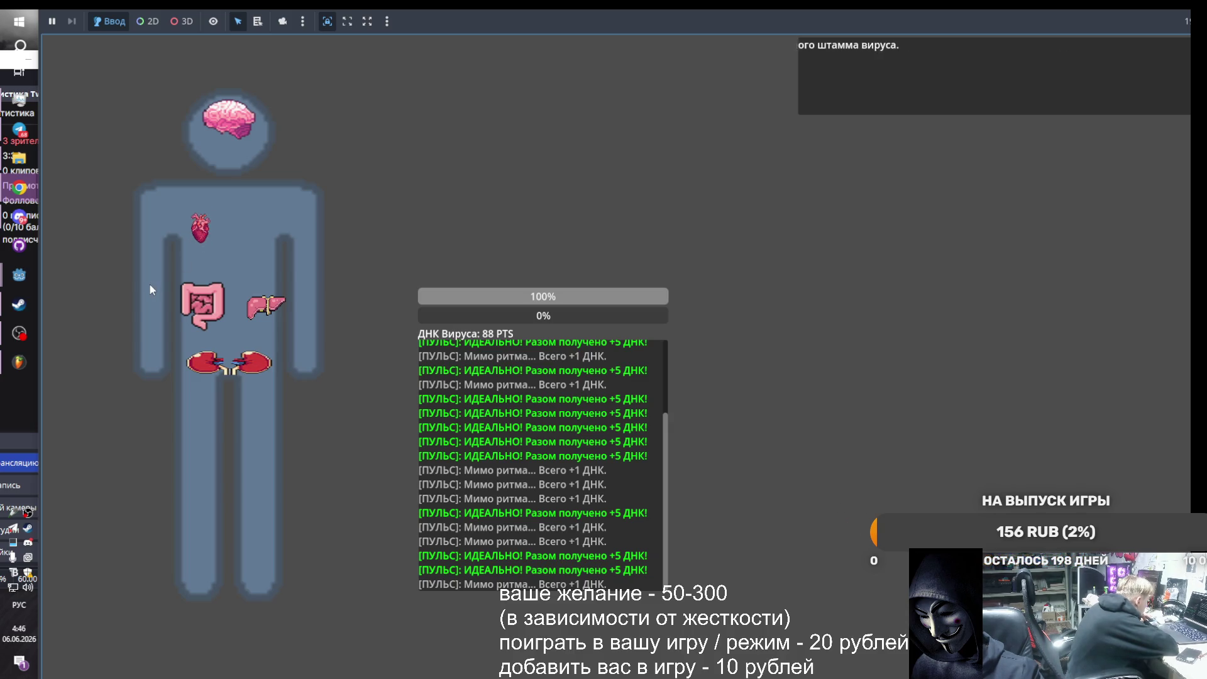
click(201, 233)
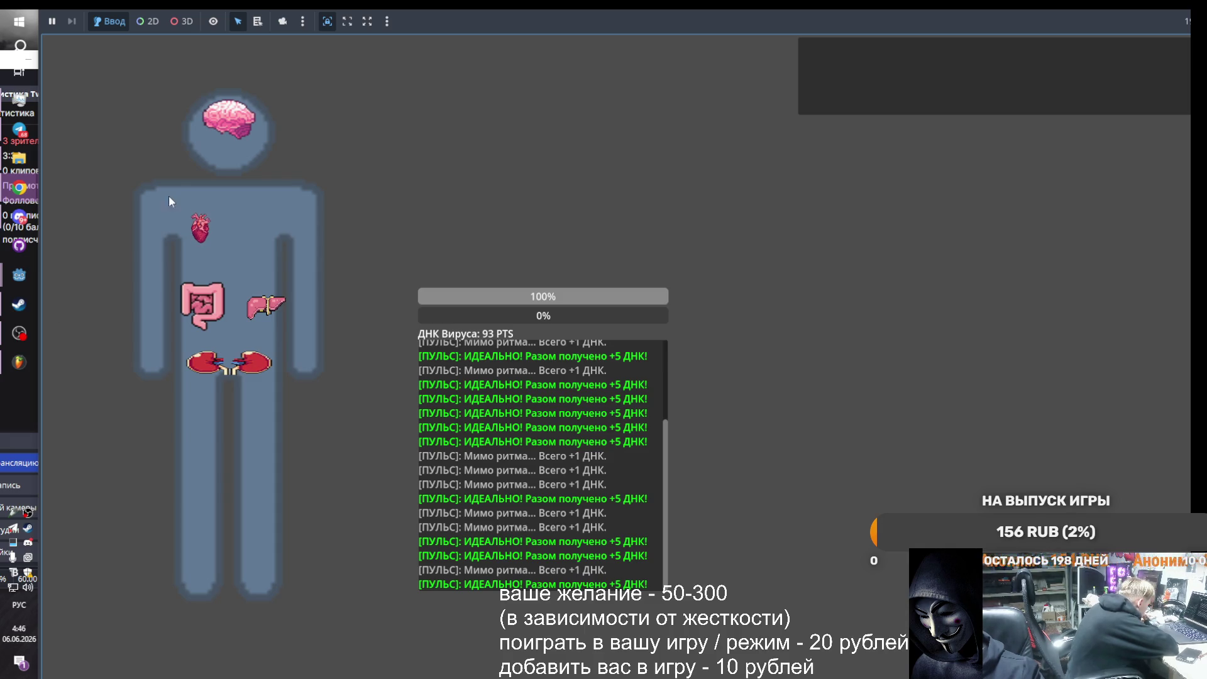
click(200, 231)
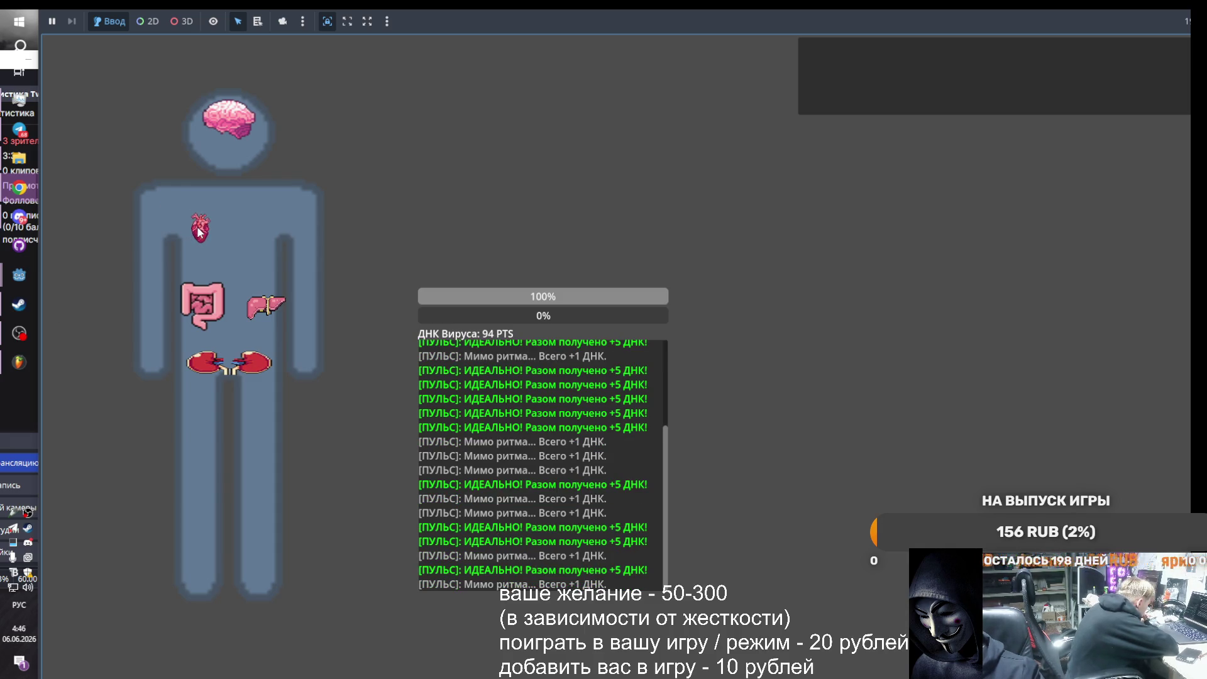
click(200, 231)
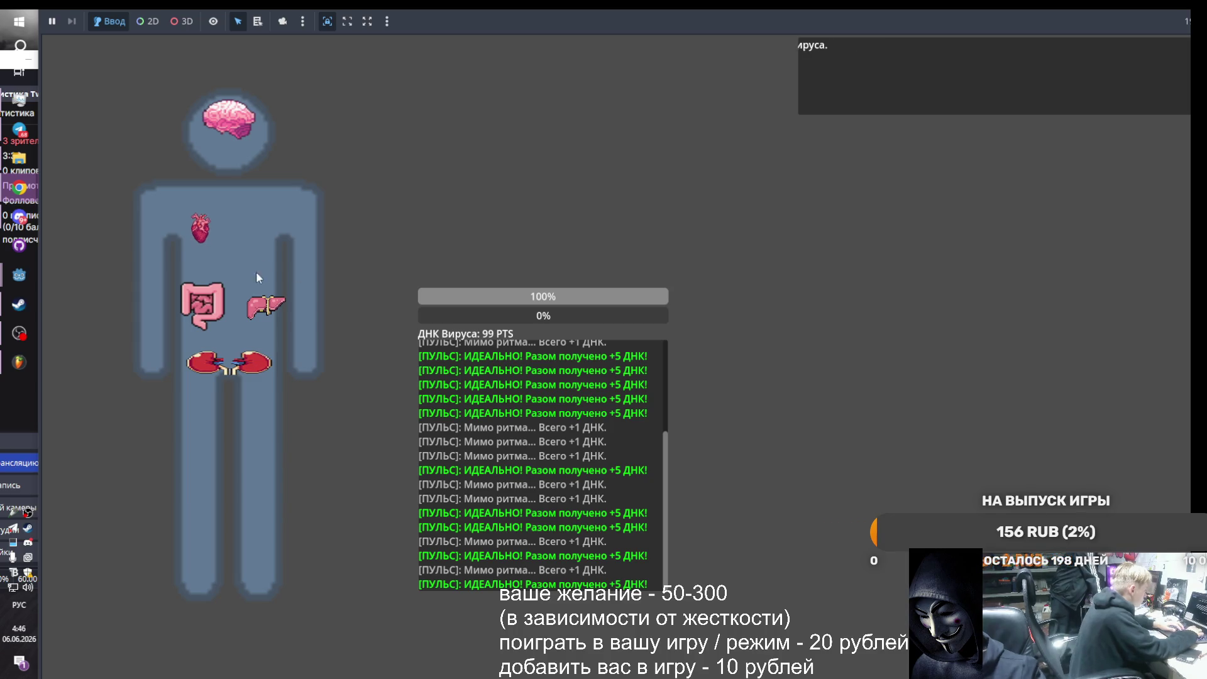
- Pulse the heart once more, then activate the intestine and kidney mutations
click(209, 228)
click(209, 313)
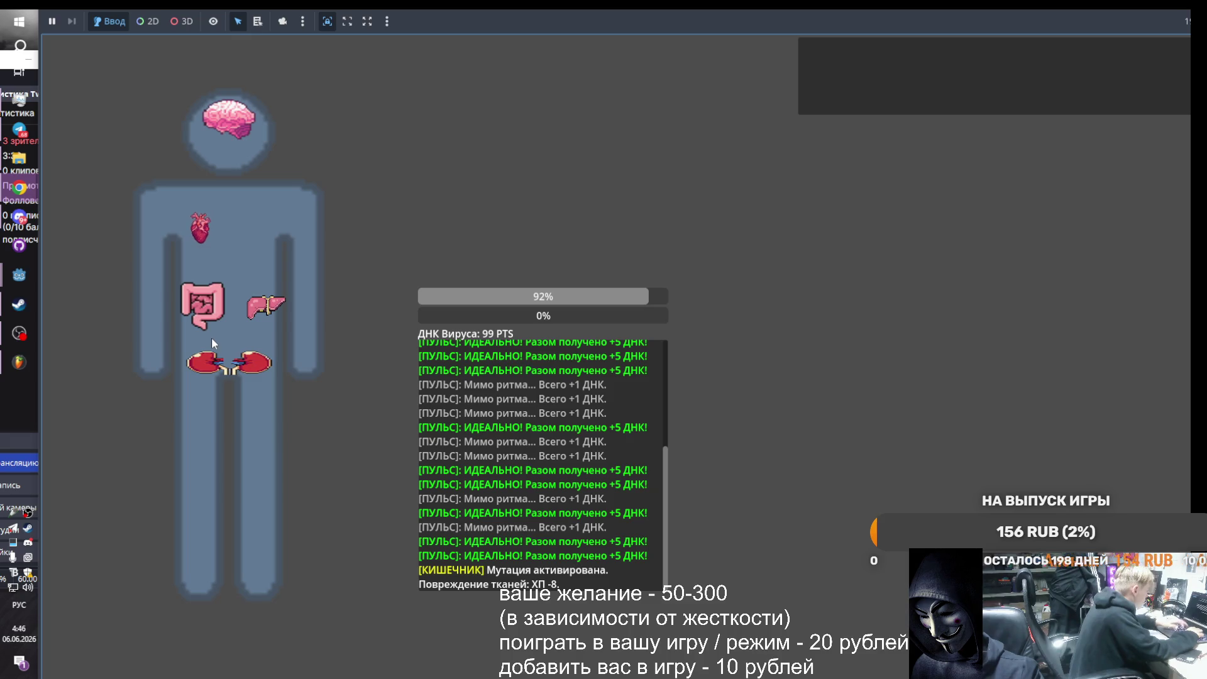
click(230, 363)
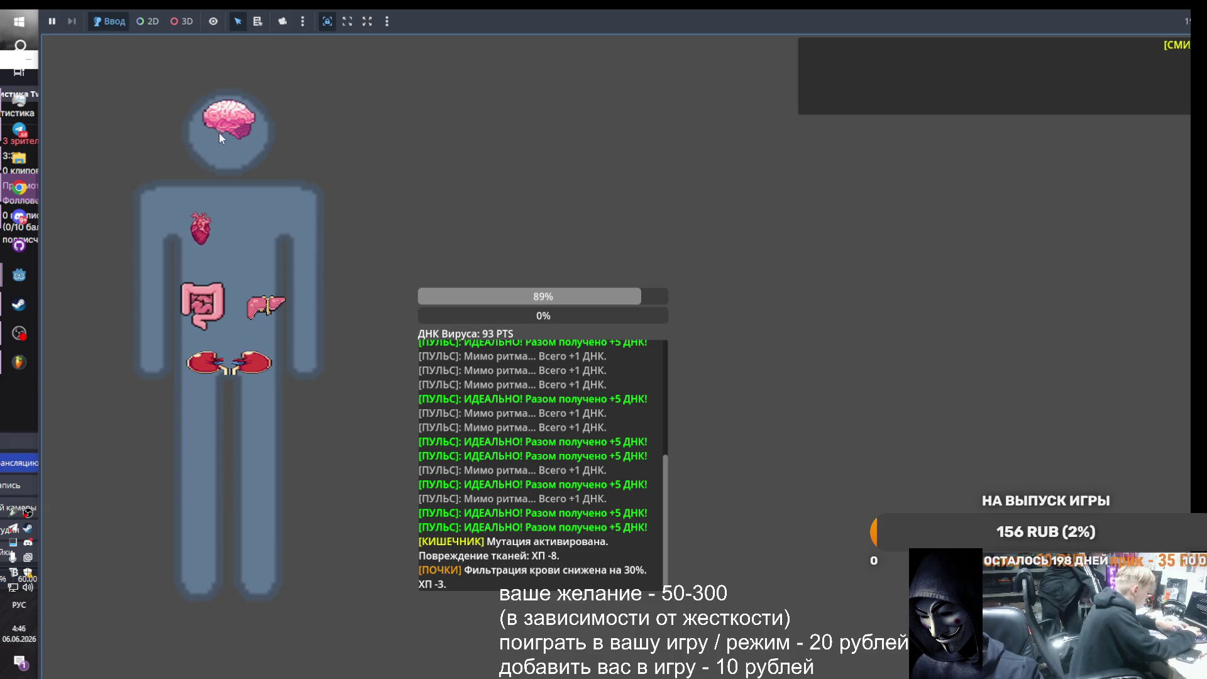
- Mutate the brain repeatedly to raise mind capture, spending the remaining DNA
click(236, 117)
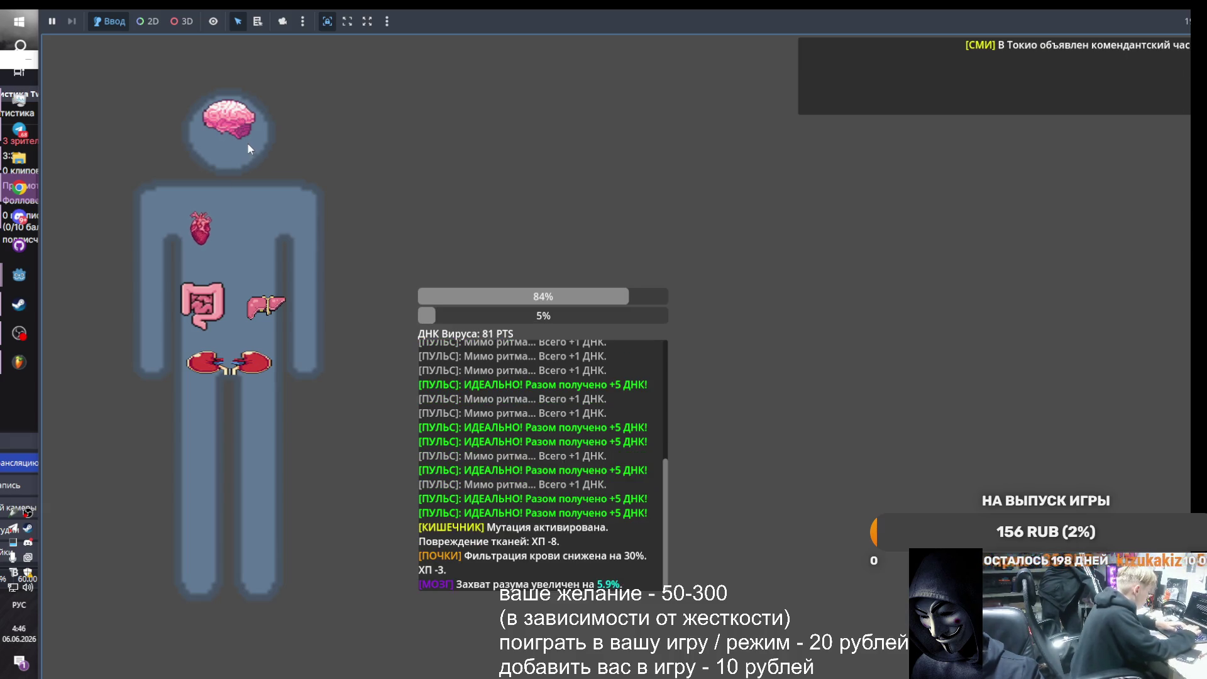
click(234, 122)
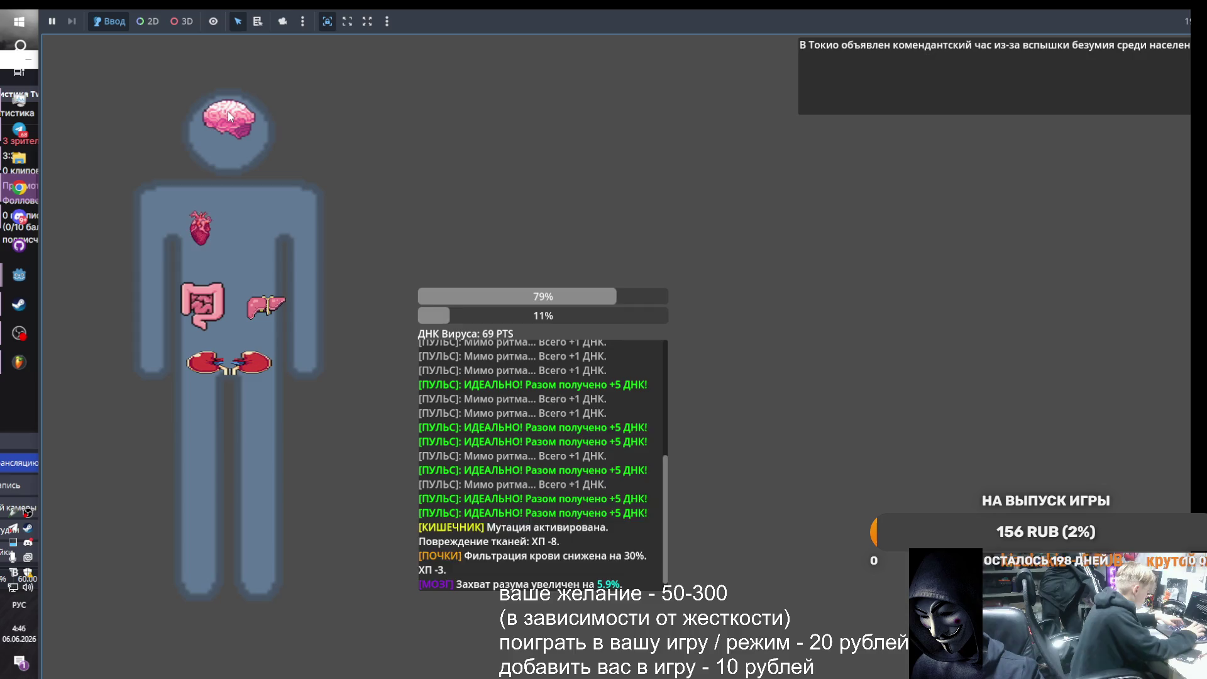
click(228, 112)
click(228, 111)
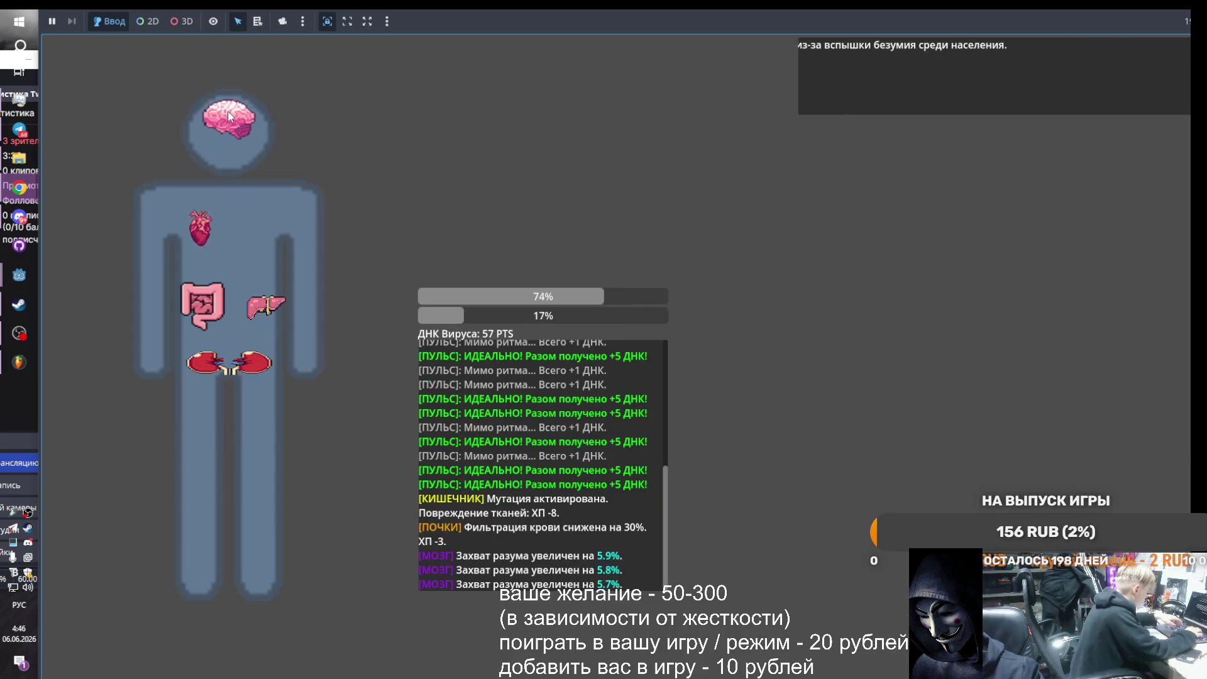
click(228, 112)
click(228, 112)
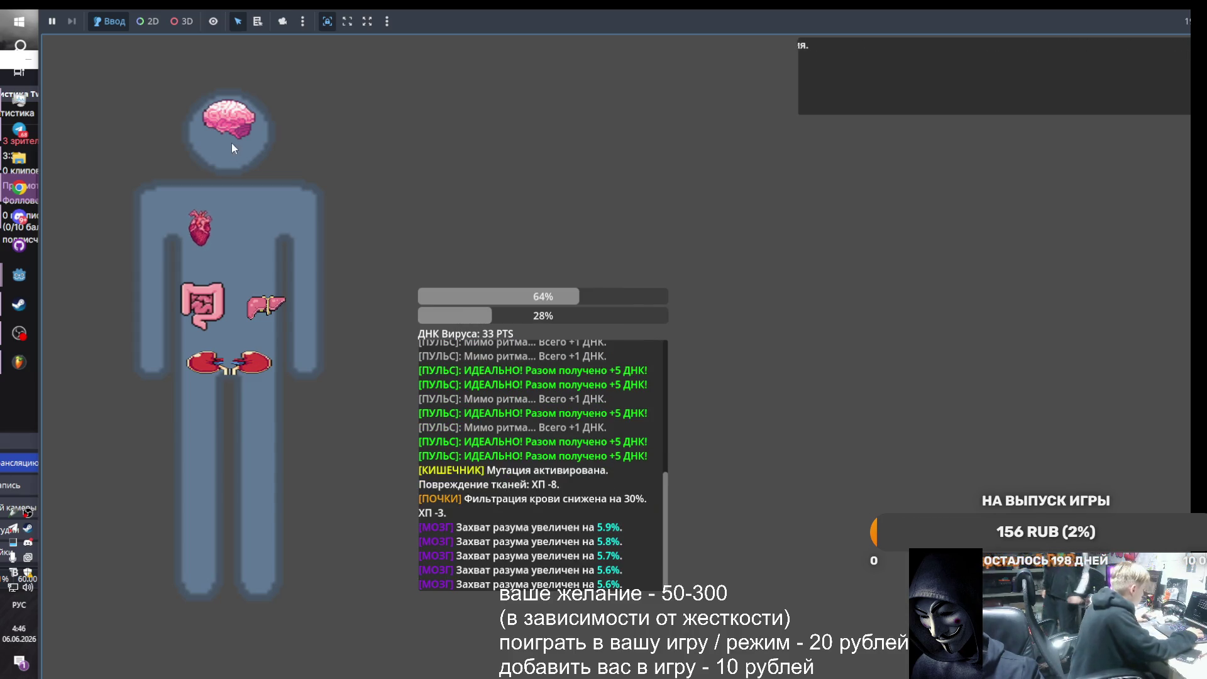
click(197, 230)
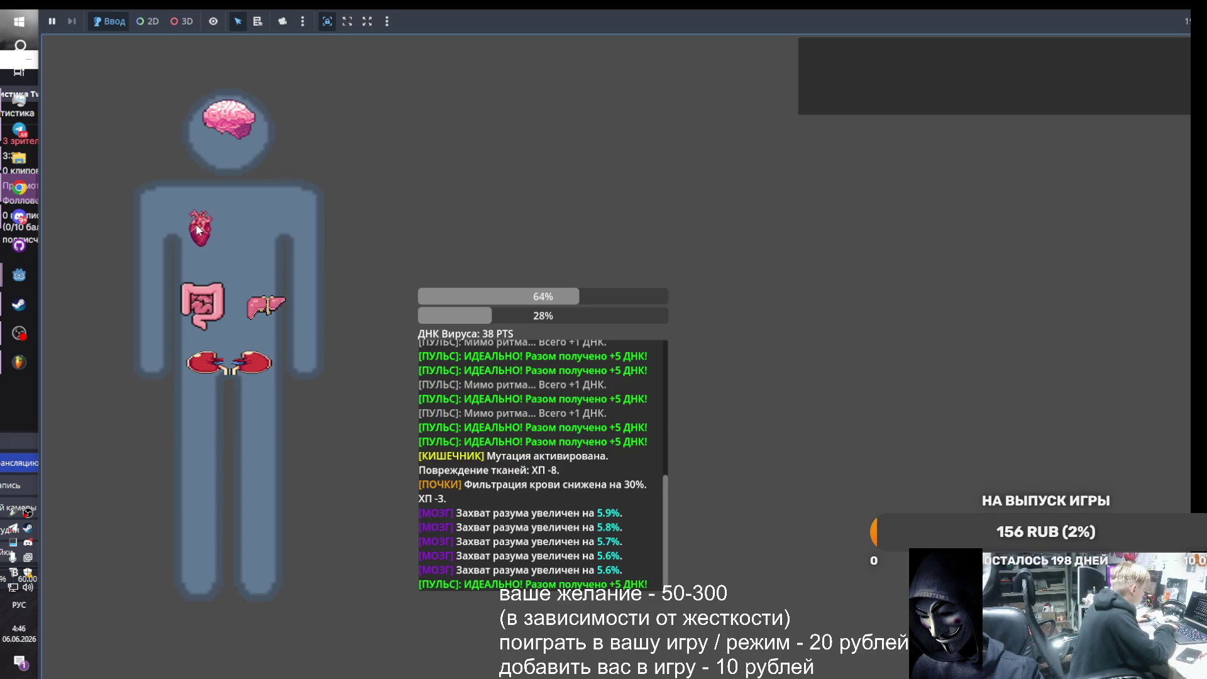
click(198, 231)
click(238, 130)
click(236, 121)
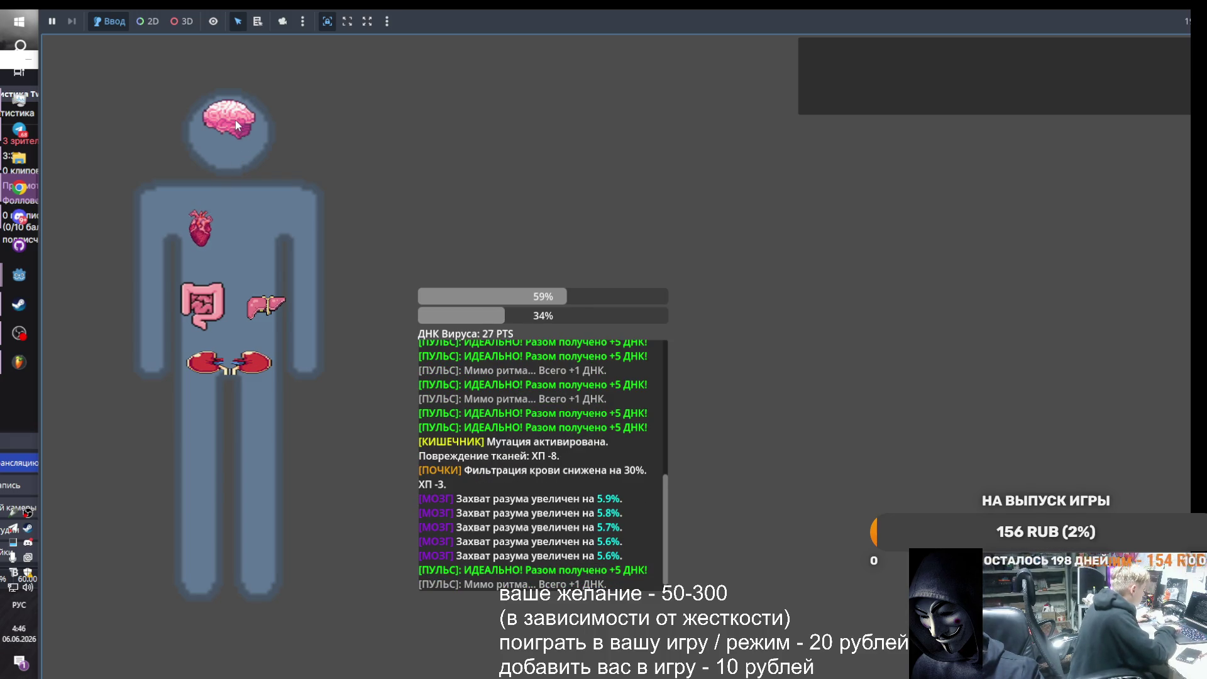
click(235, 123)
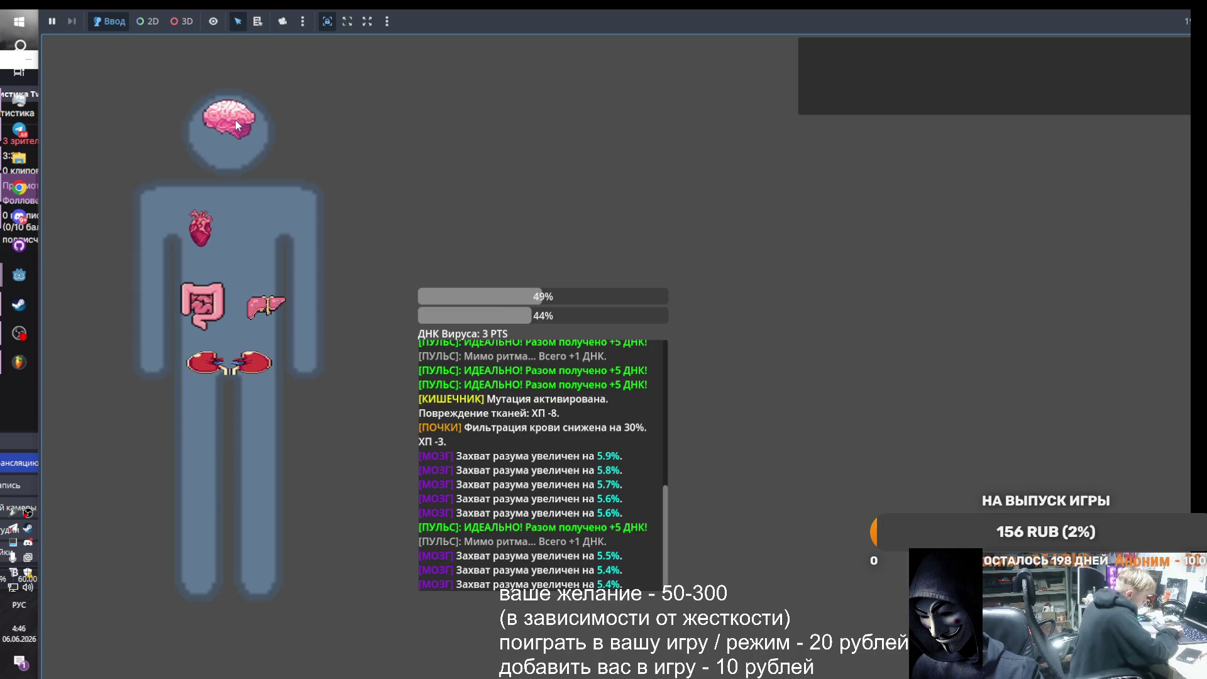
- Pulse the heart in rhythm about ten times to earn back DNA
double_click(196, 230)
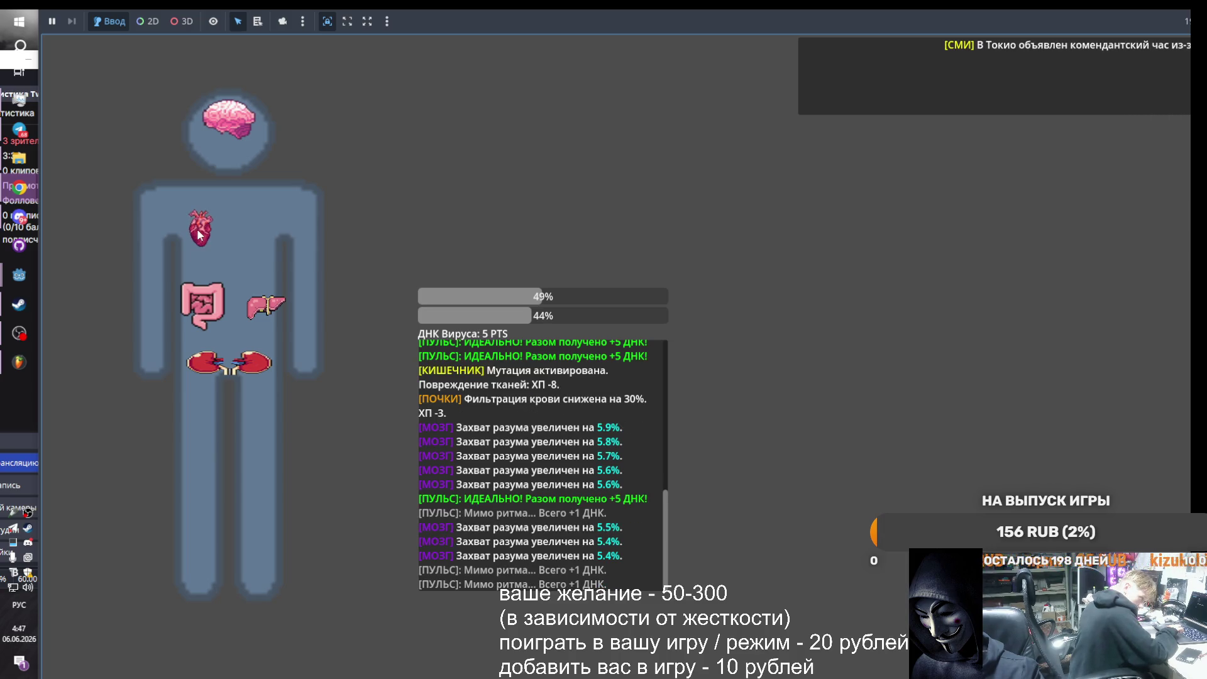
click(198, 228)
click(199, 230)
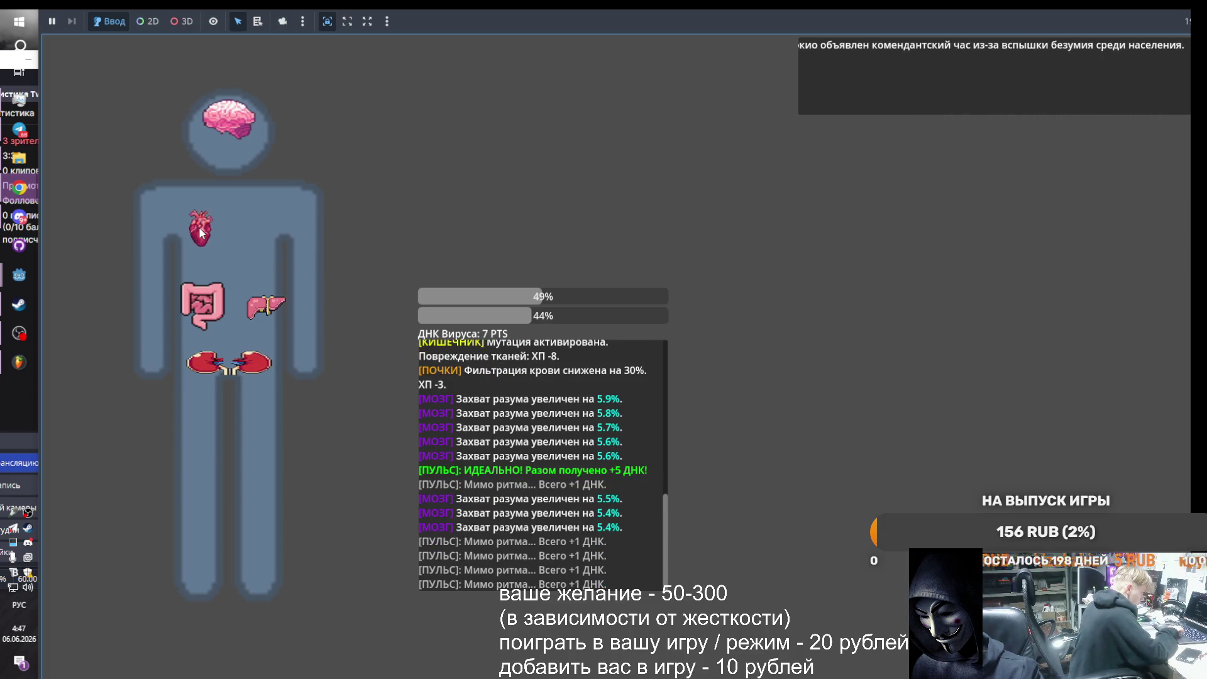
click(200, 231)
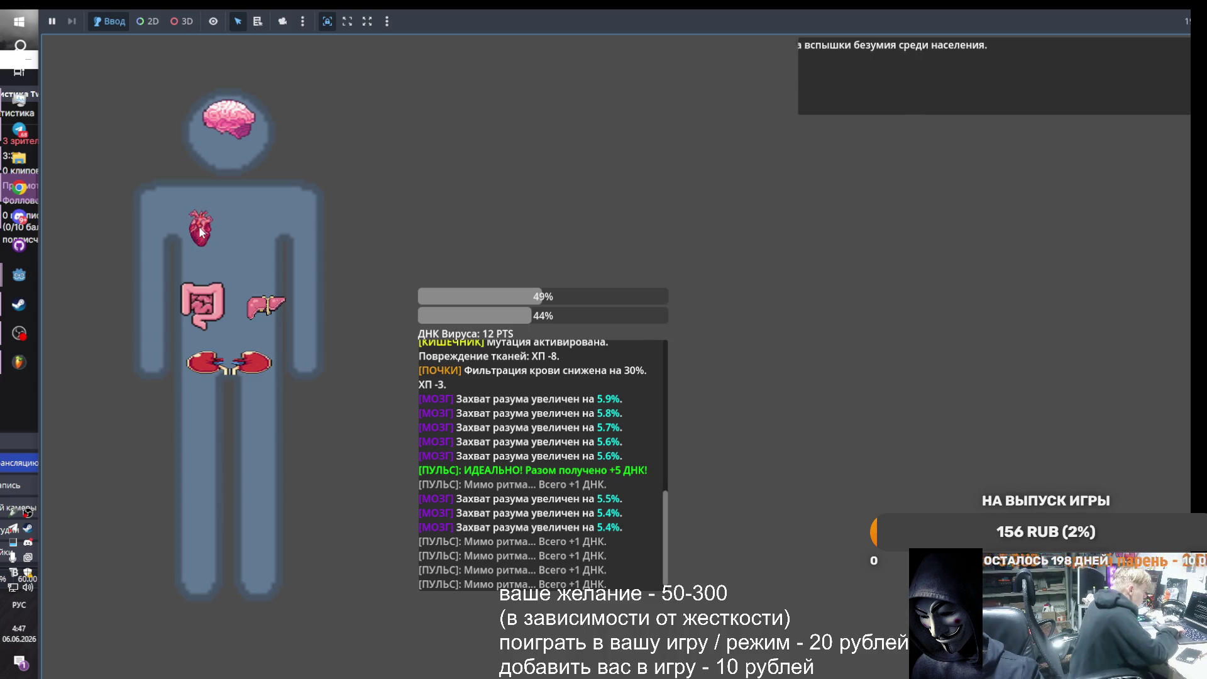
double_click(200, 231)
click(200, 232)
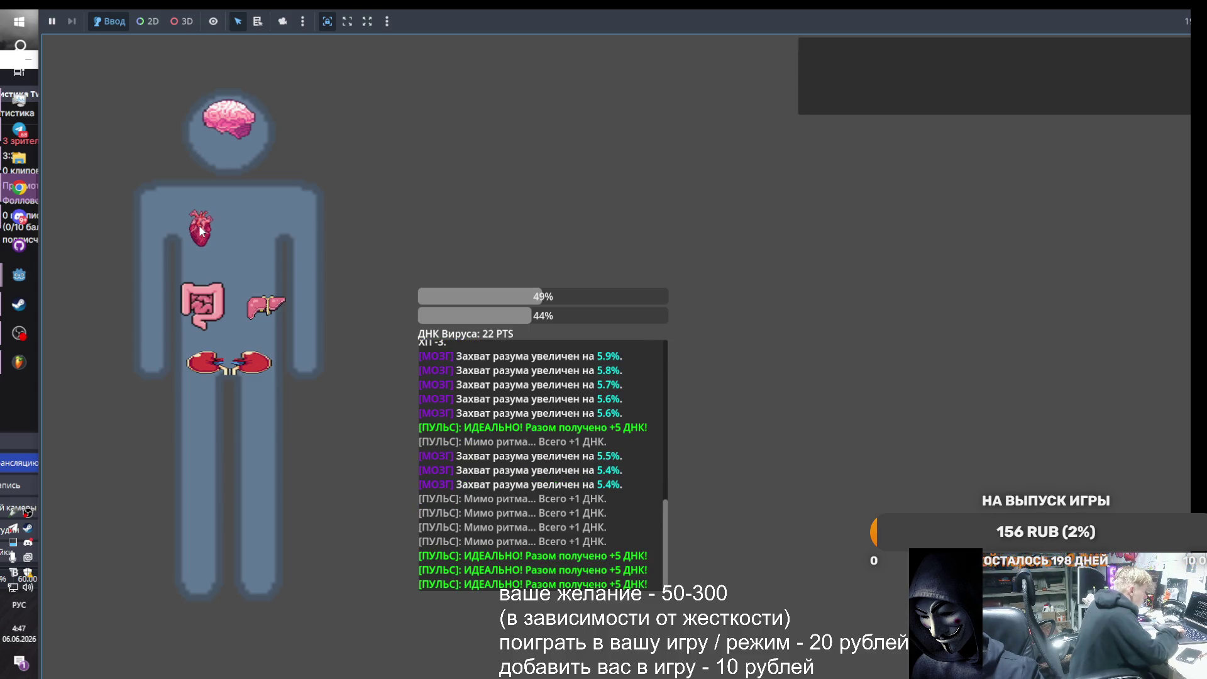
click(200, 230)
click(200, 231)
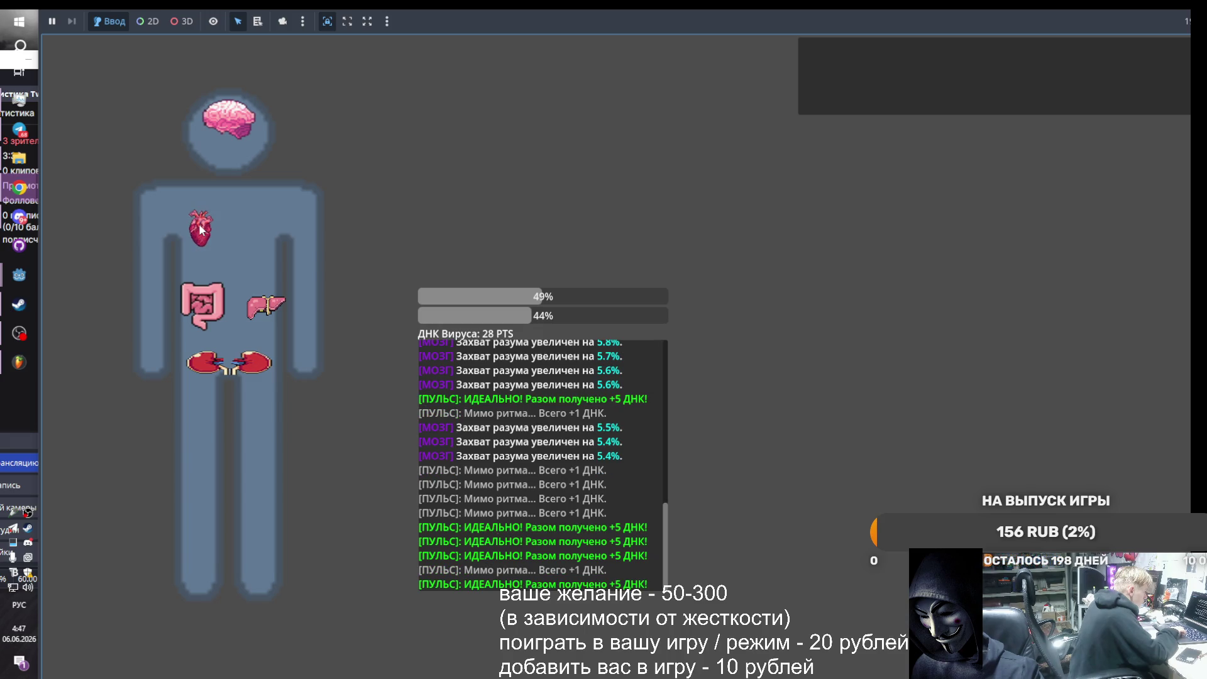
click(200, 230)
click(200, 231)
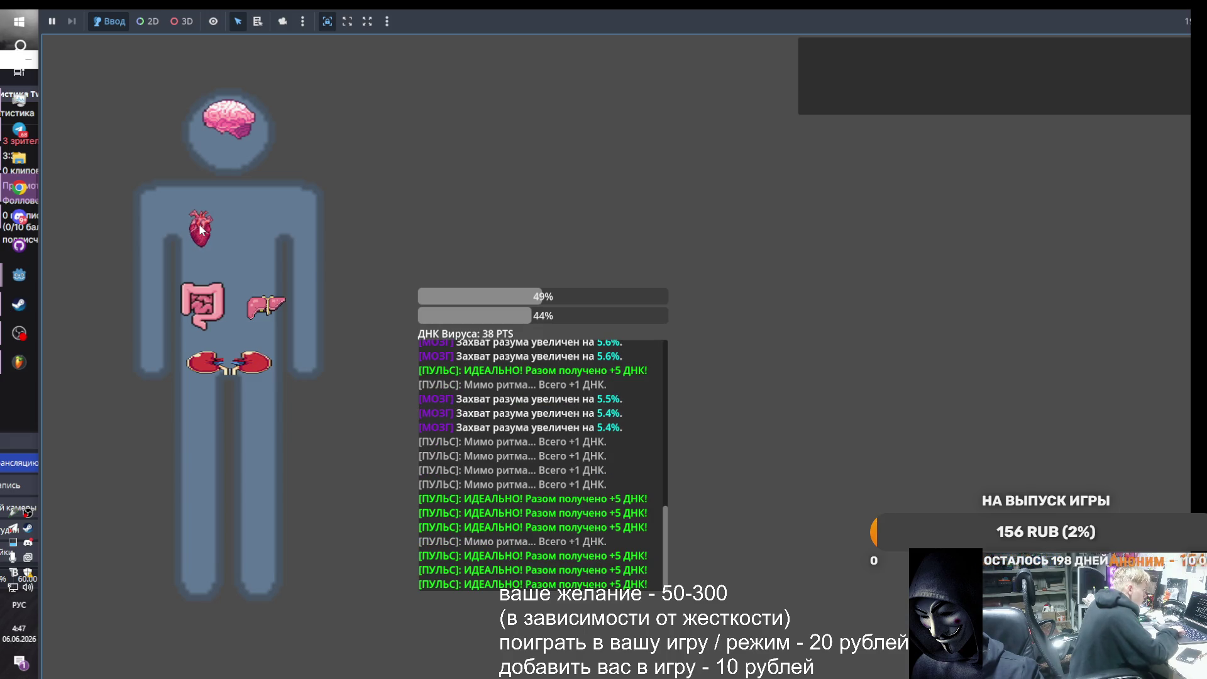
- Mutate the brain until DNA drops to 4 PTS and a 12-DNA mutation is refused
click(200, 231)
click(237, 117)
click(236, 116)
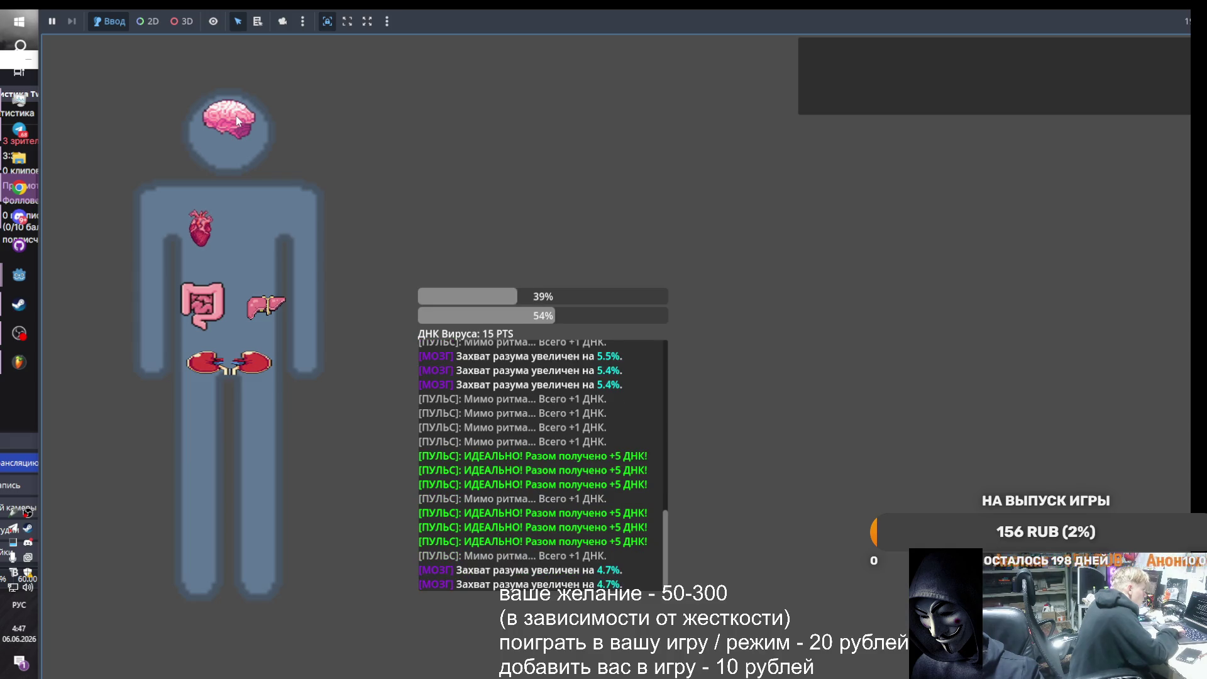
click(236, 116)
click(236, 116)
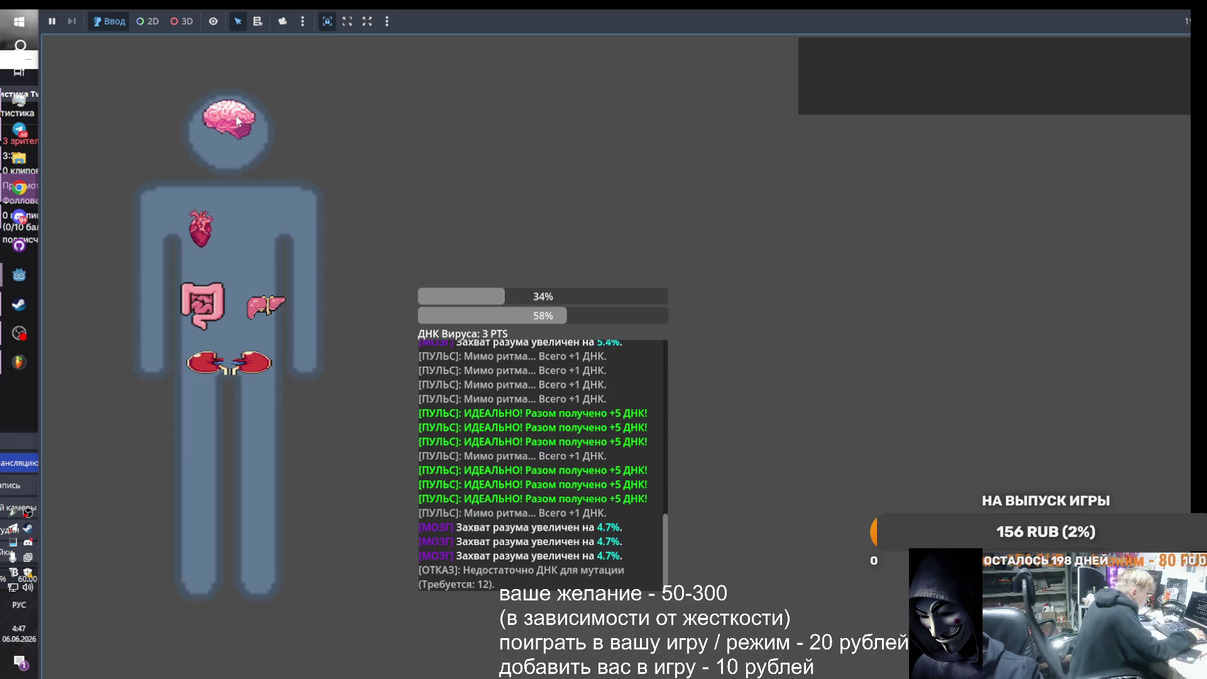
click(197, 231)
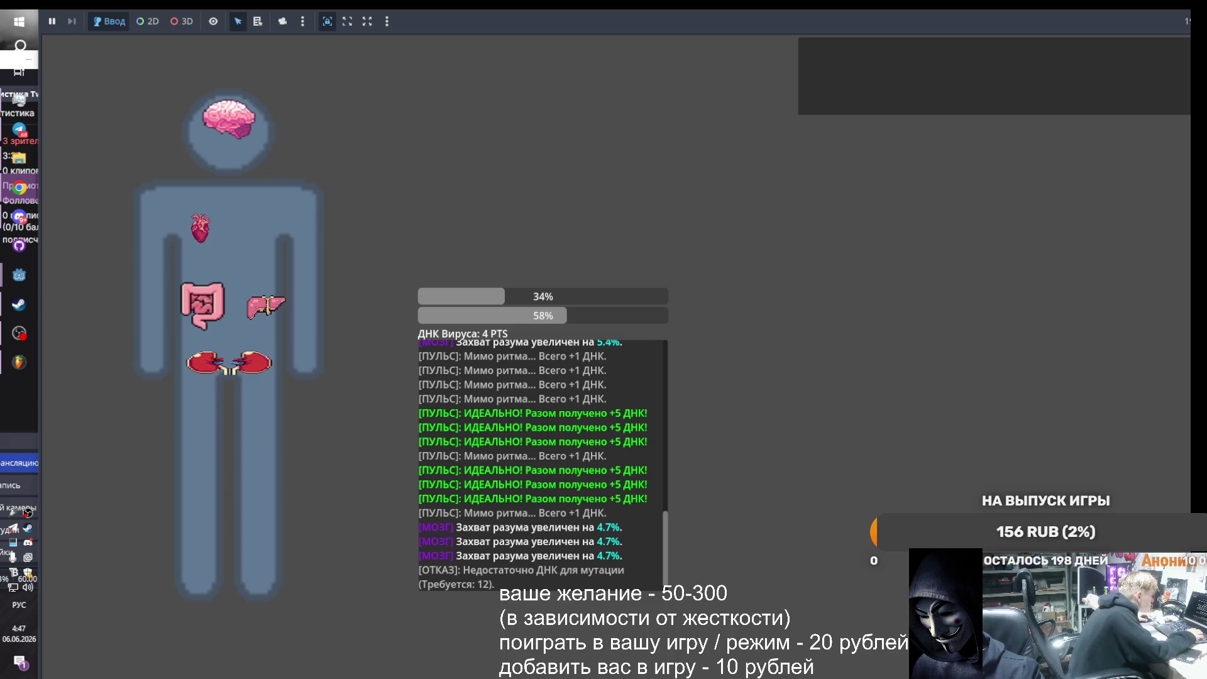
- Paste a shorter game.gd, undo back to the 250-line code, and save the script
mouse_move(21, 278)
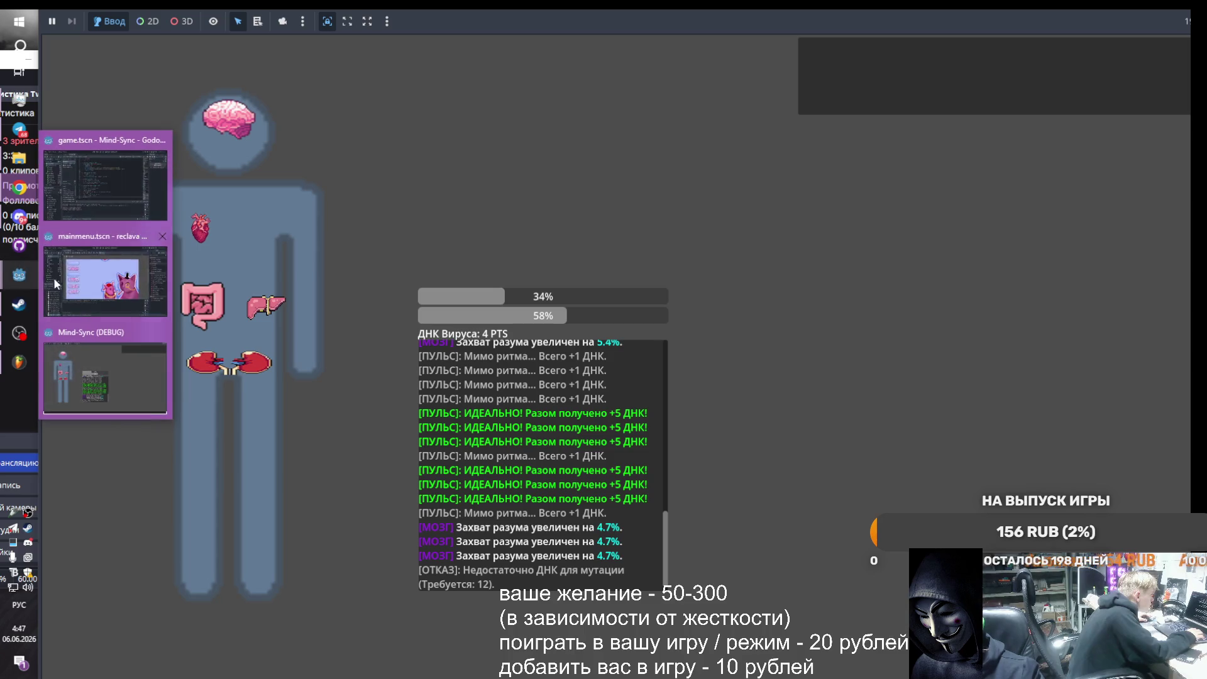
click(86, 194)
key(ctrl+a)
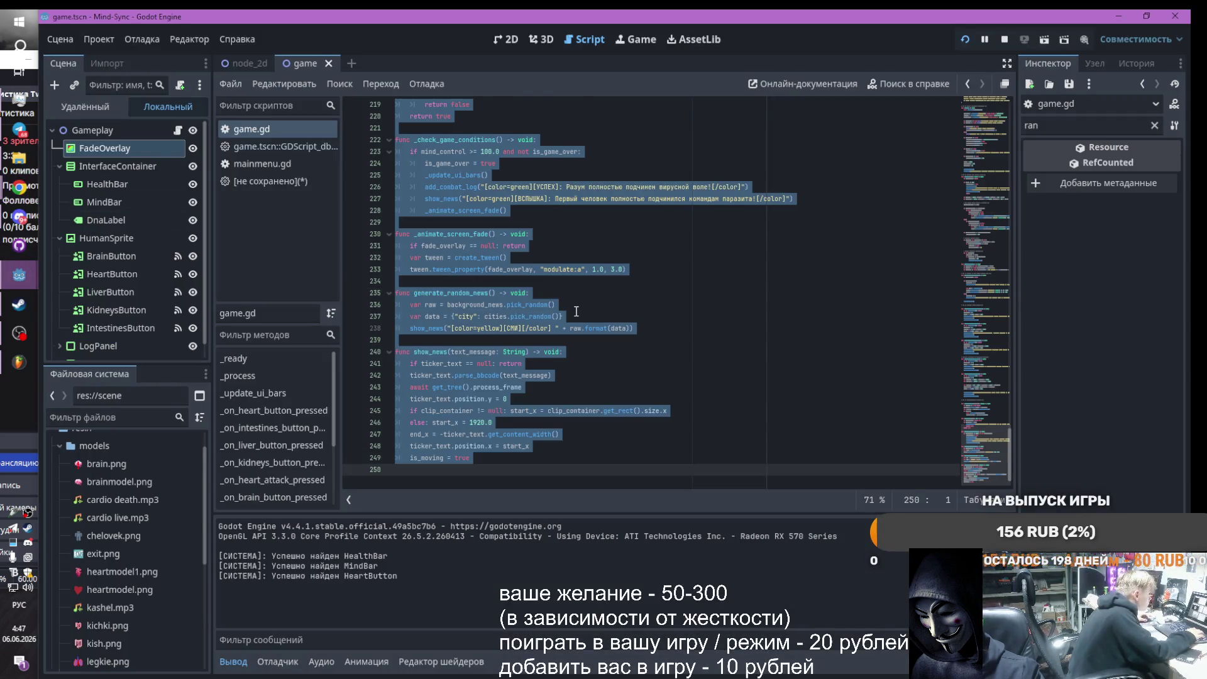
key(ctrl+v)
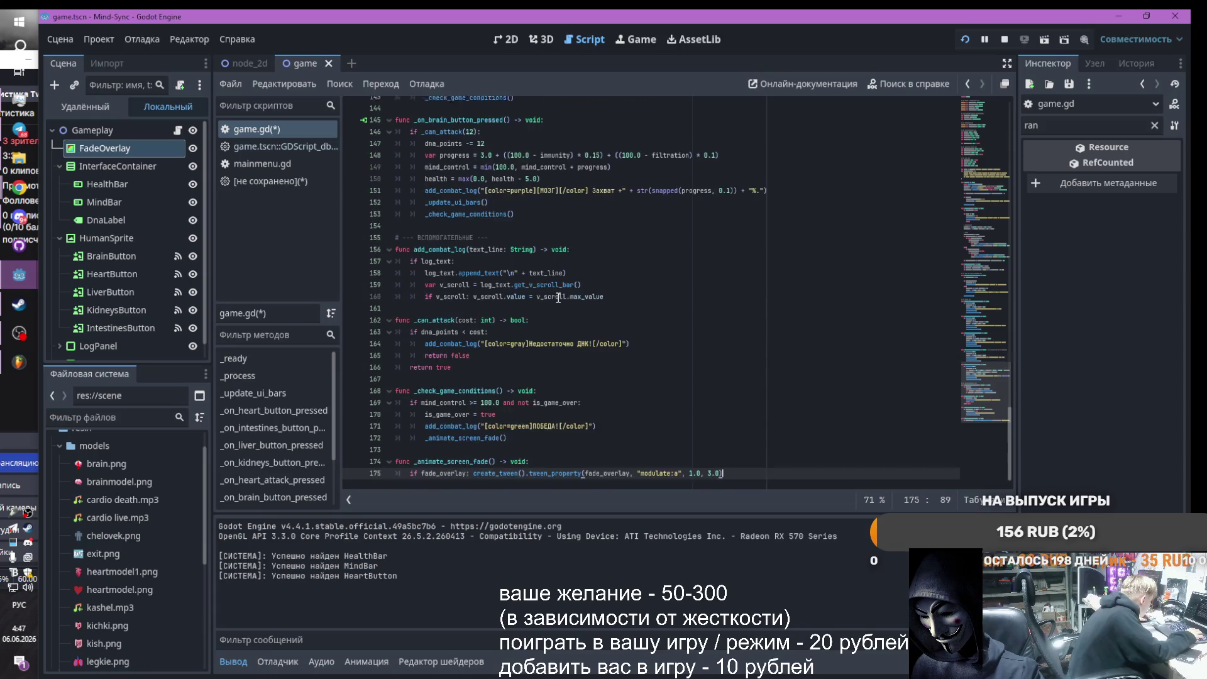
key(ctrl+z)
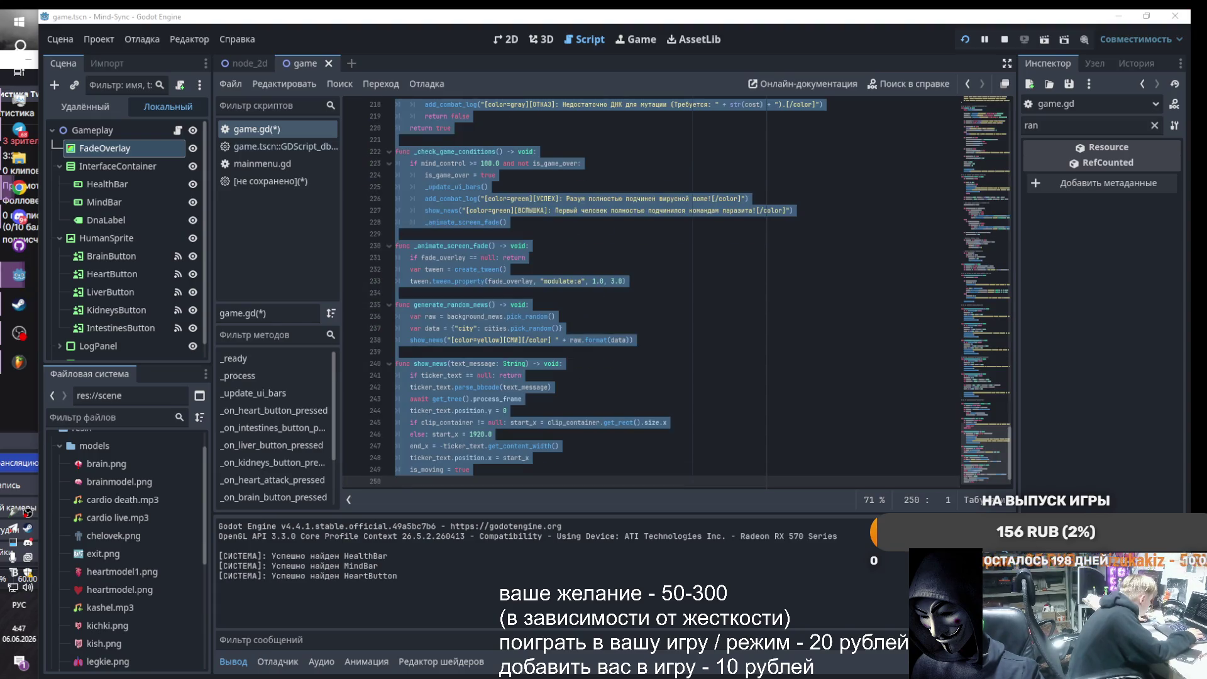
key(ctrl+s)
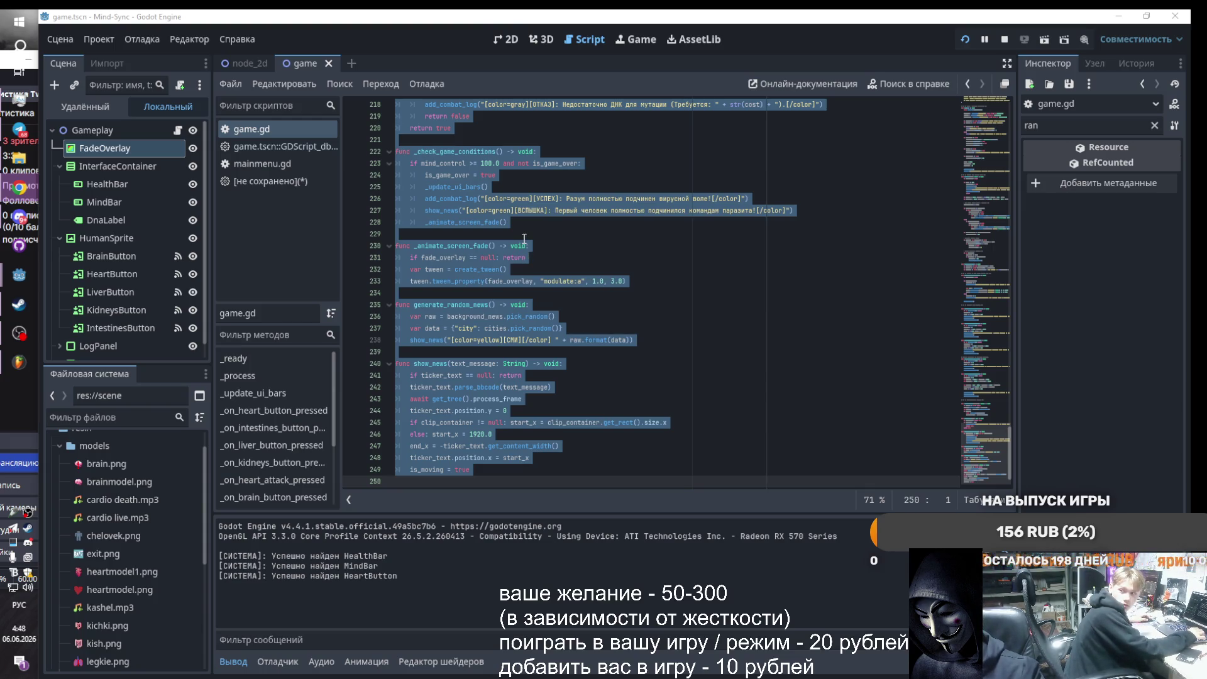
mouse_move(19, 217)
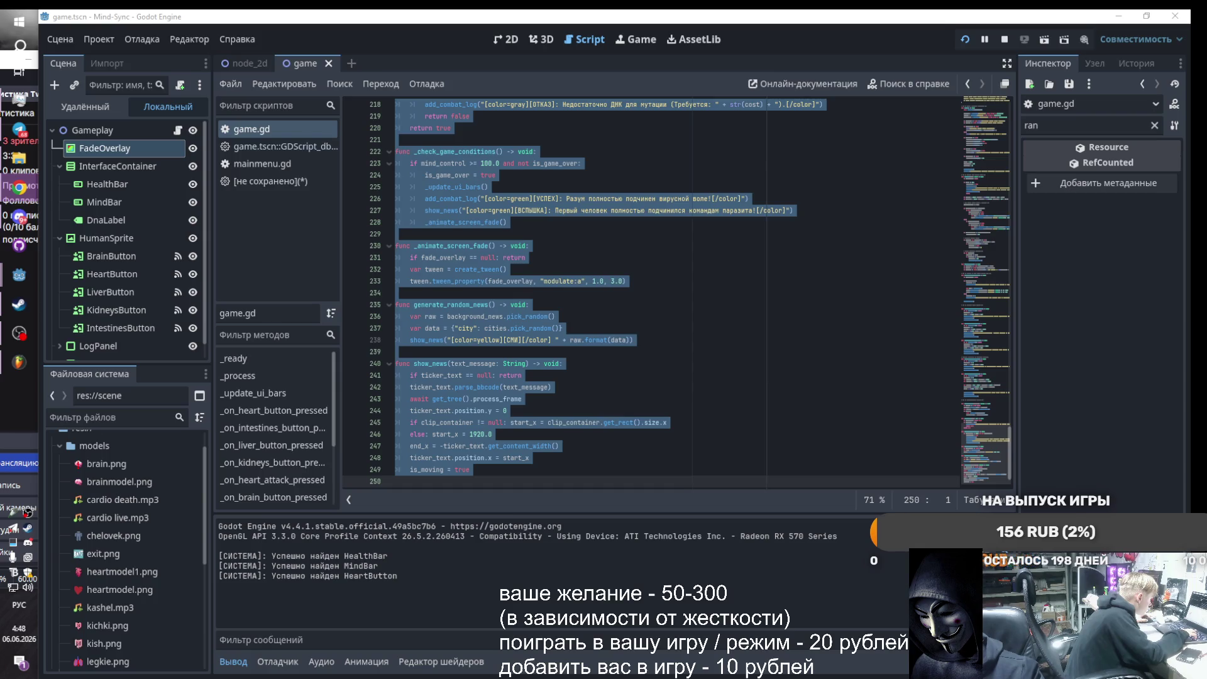
- Paste a new _on_heart_button_pressed over lines 138–152 with a 2 DNA/2 health miss penalty, then run
click(539, 316)
scroll(539, 318, up, 2)
scroll(539, 318, up, 8)
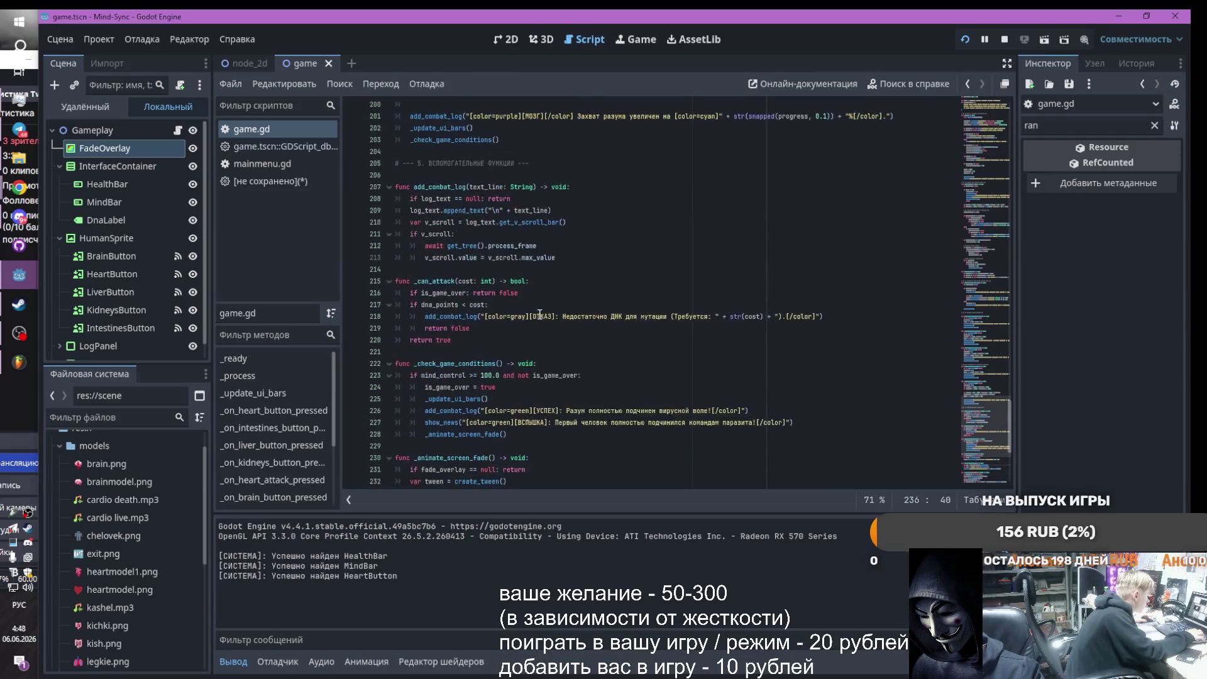
scroll(496, 279, up, 4)
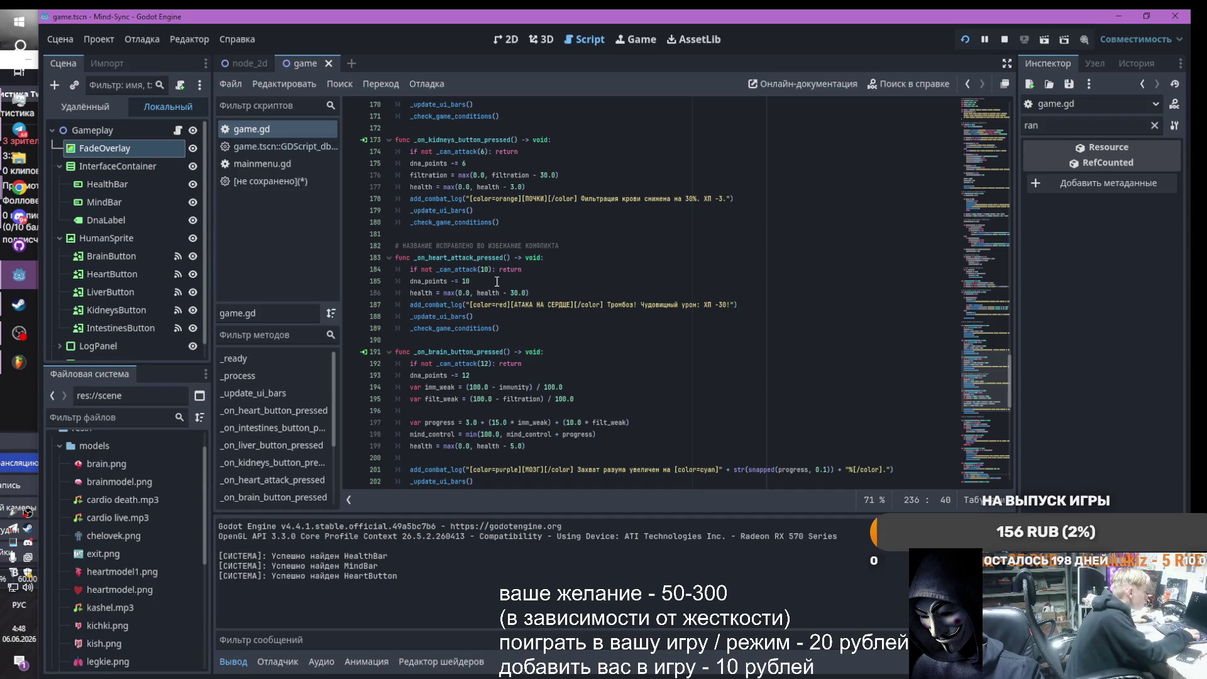
scroll(497, 281, up, 1)
scroll(496, 281, up, 8)
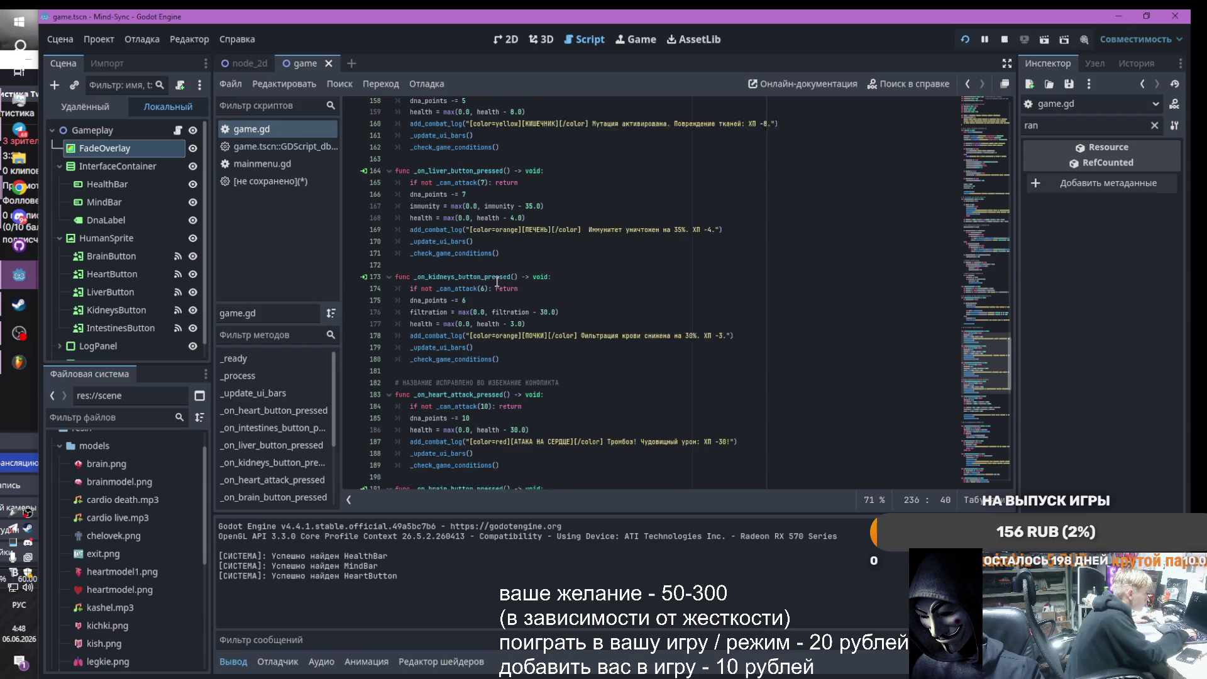
scroll(496, 281, up, 5)
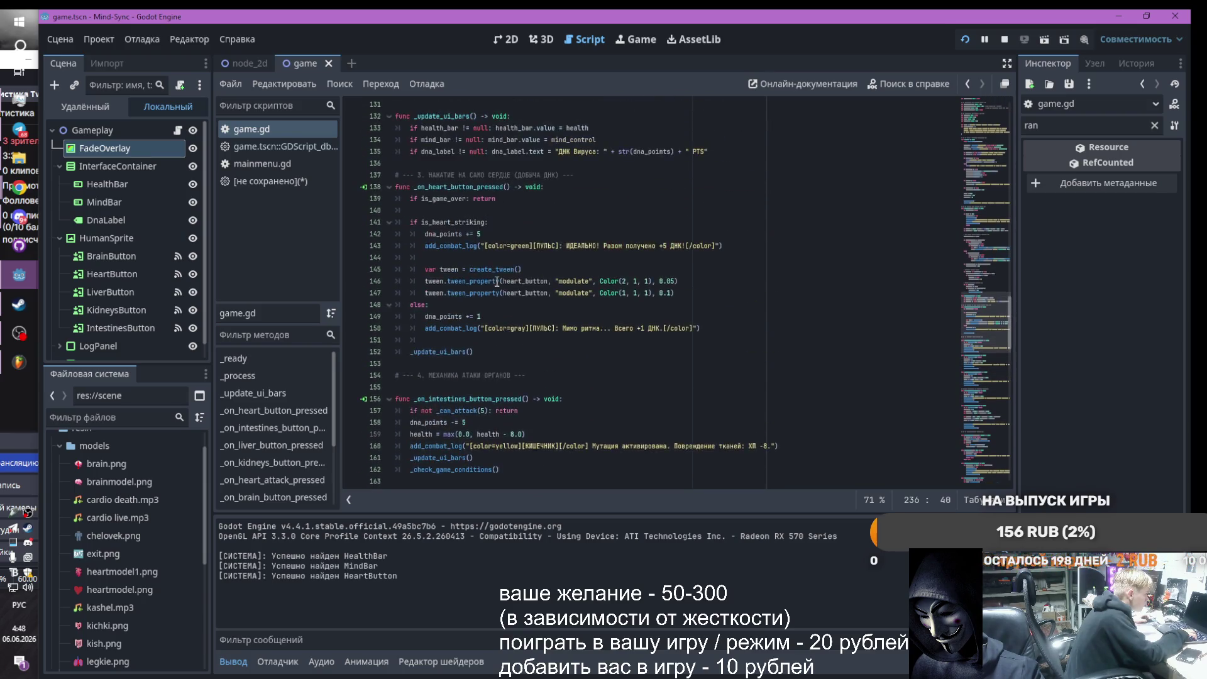
drag(478, 387, 398, 225)
key(ctrl+v)
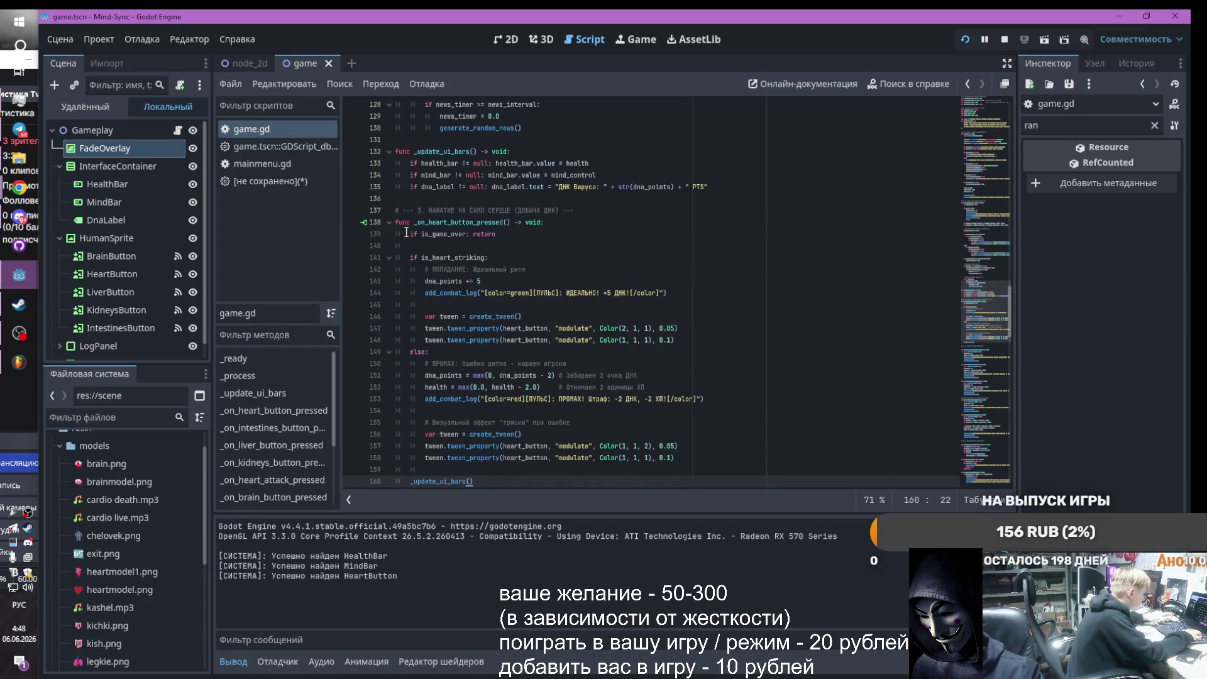
click(966, 40)
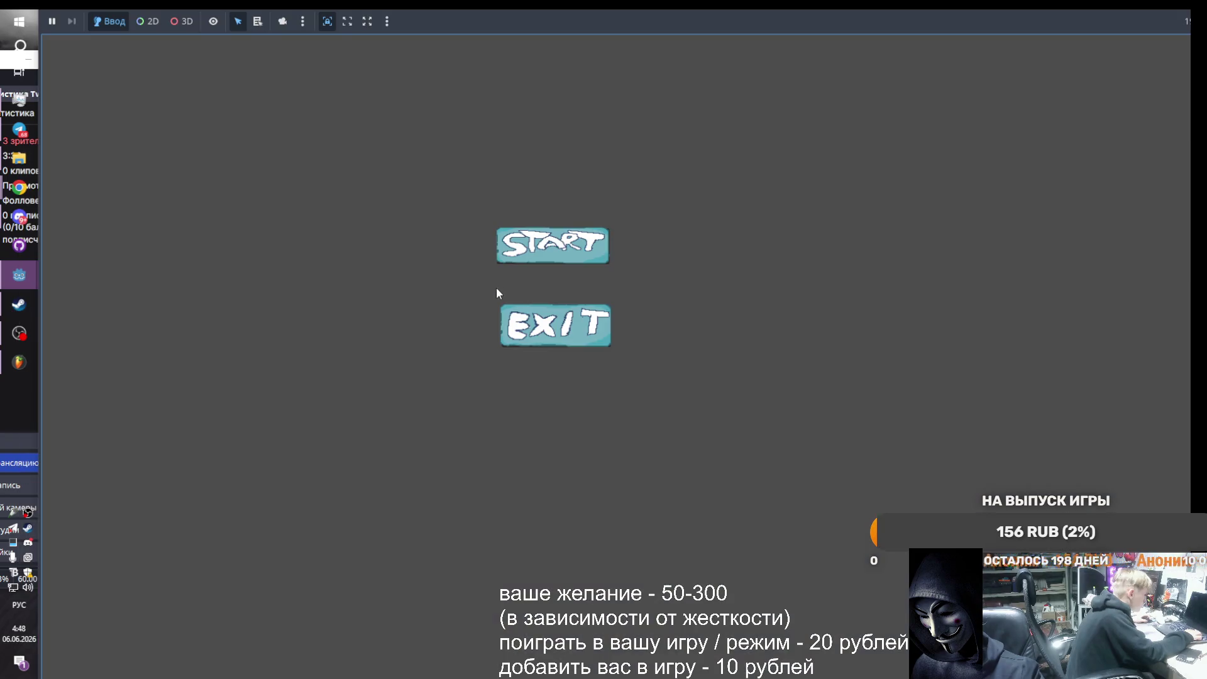
- Start the game and tap the heart ten times to test hits and misses, reaching 37 DNA PTS
click(549, 253)
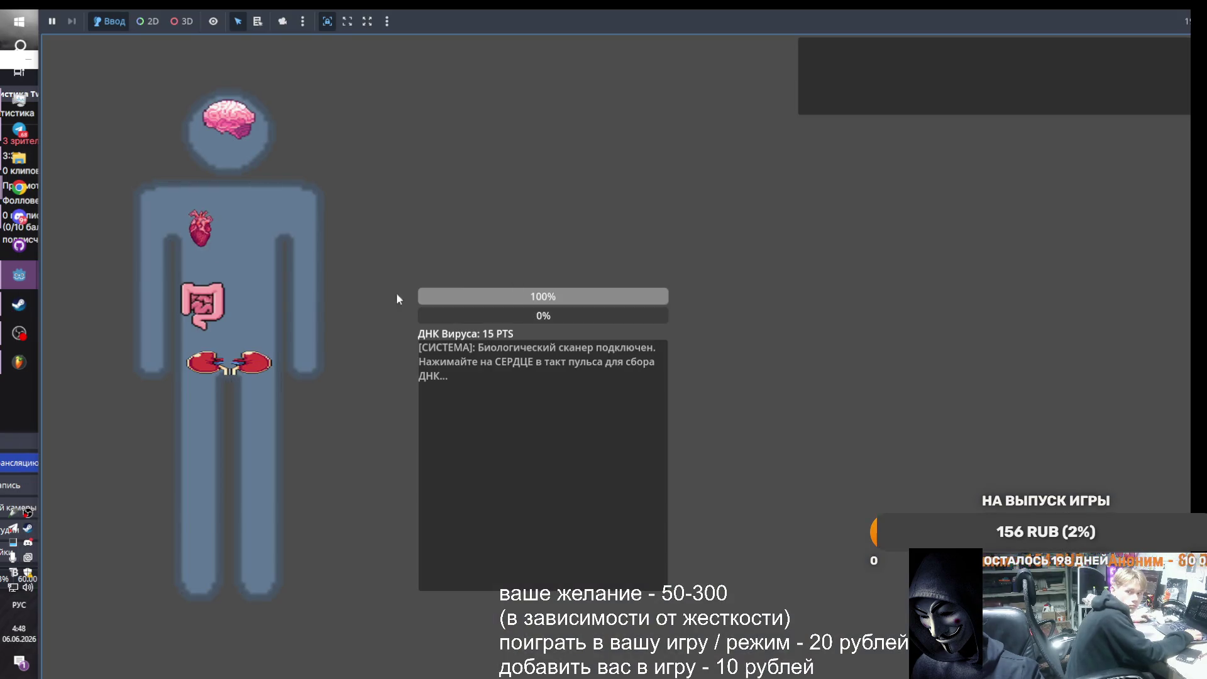
click(202, 231)
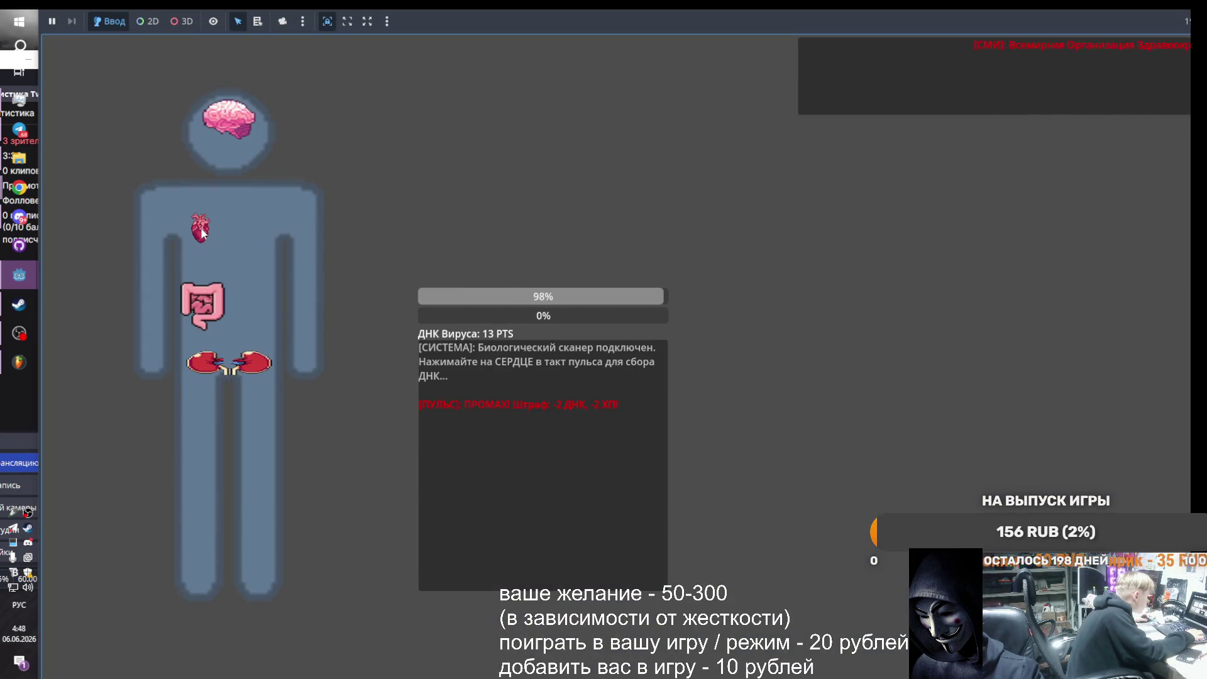
click(201, 232)
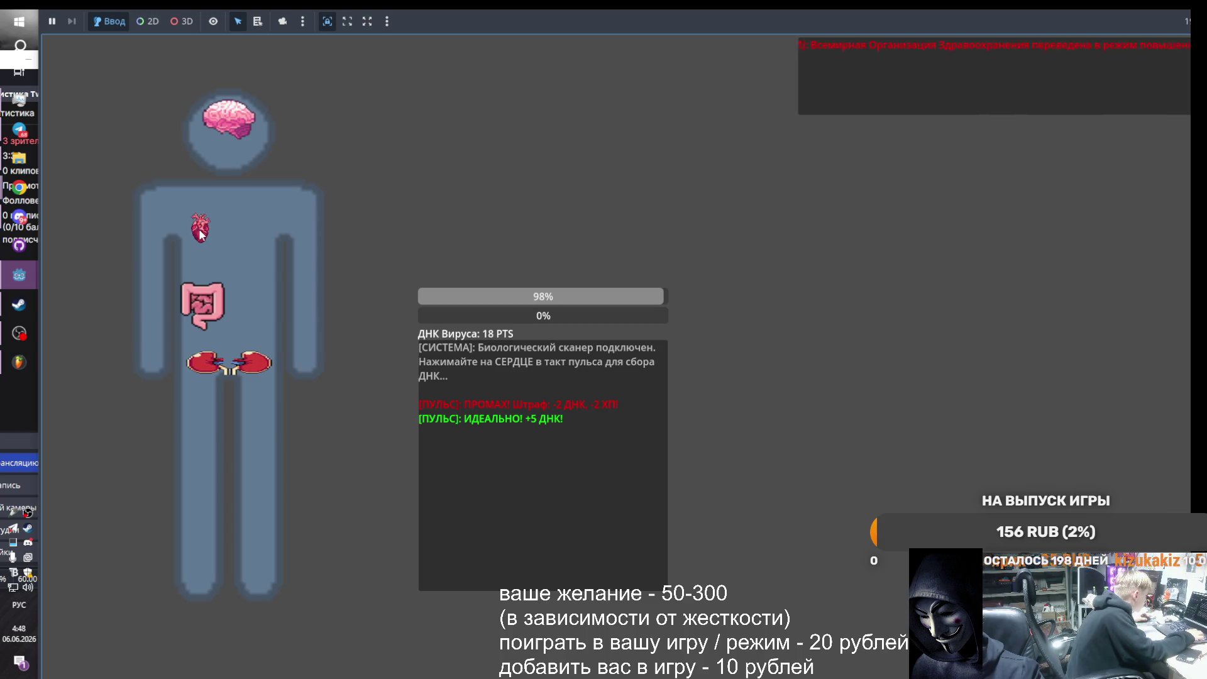
click(201, 232)
click(201, 232)
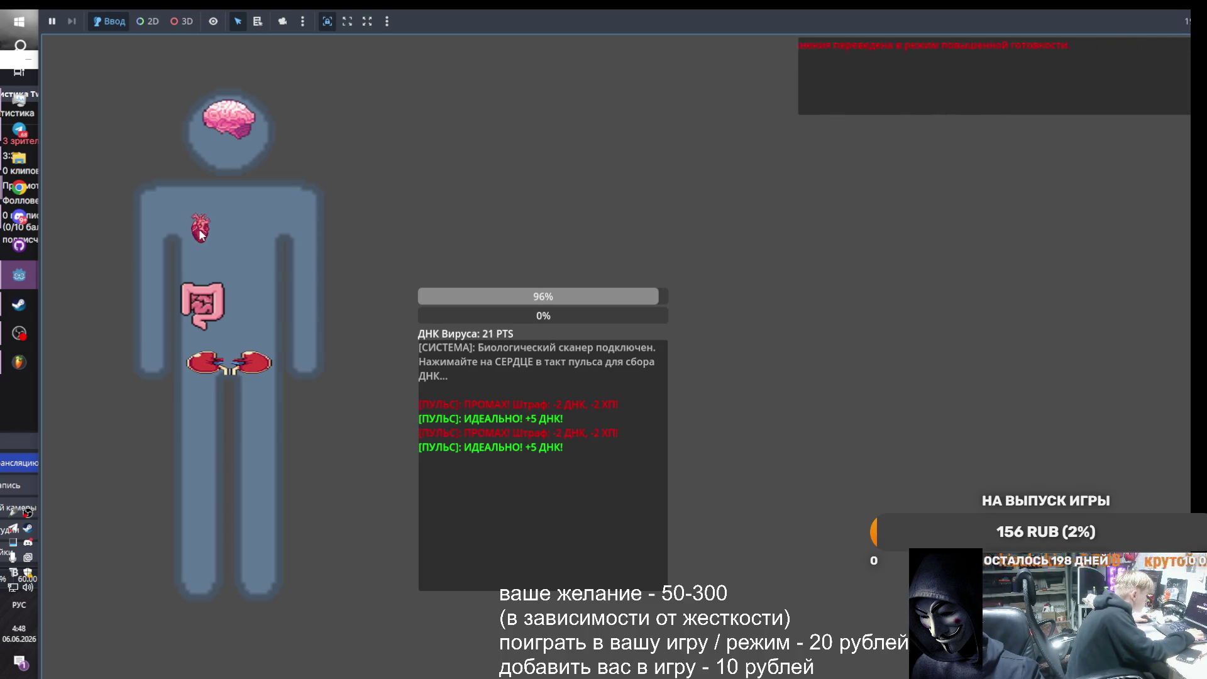
click(200, 234)
click(201, 234)
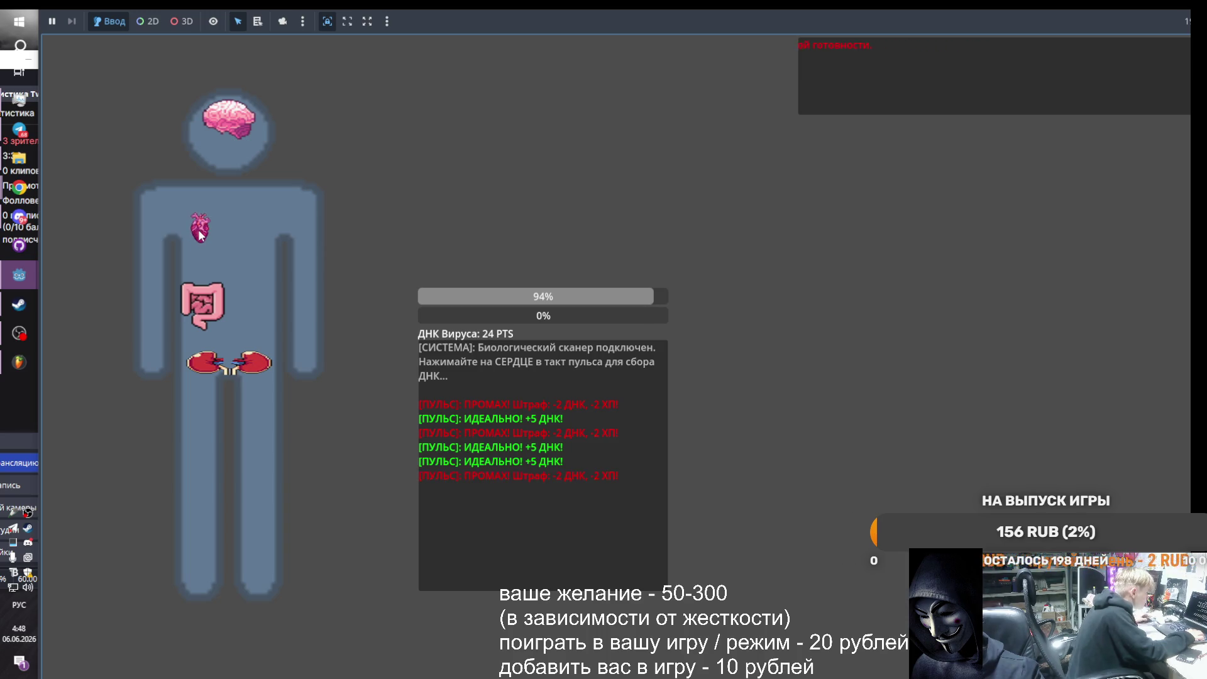
click(200, 234)
click(201, 233)
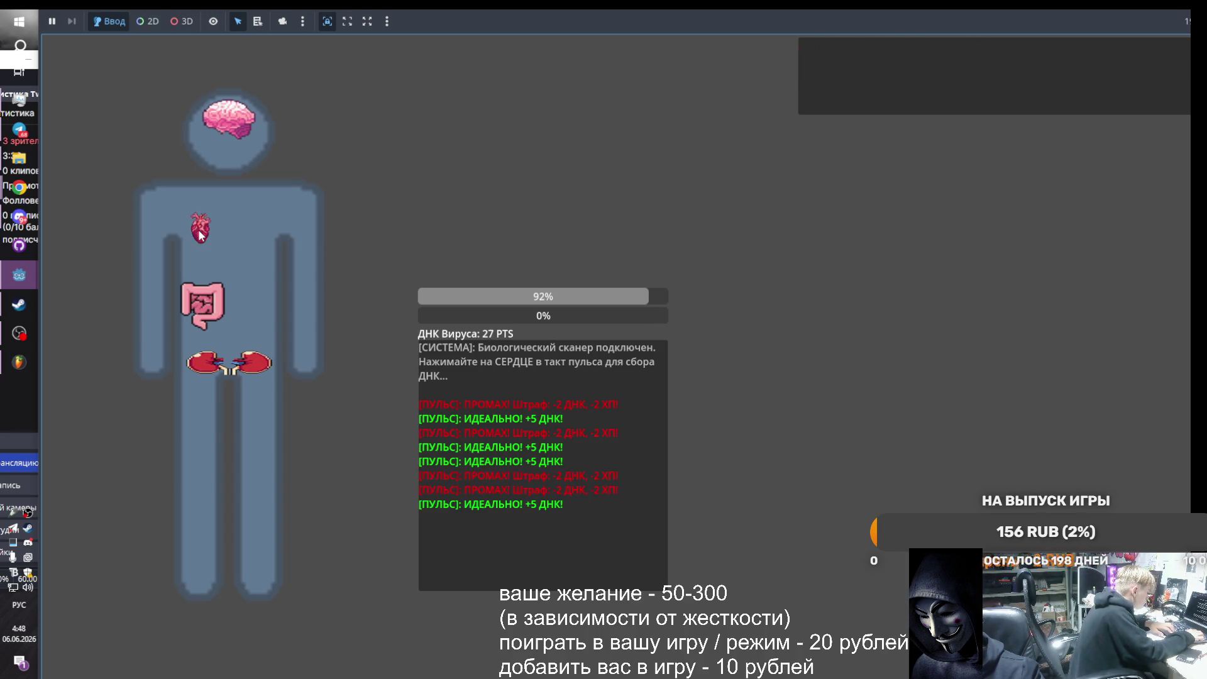
click(199, 235)
click(198, 232)
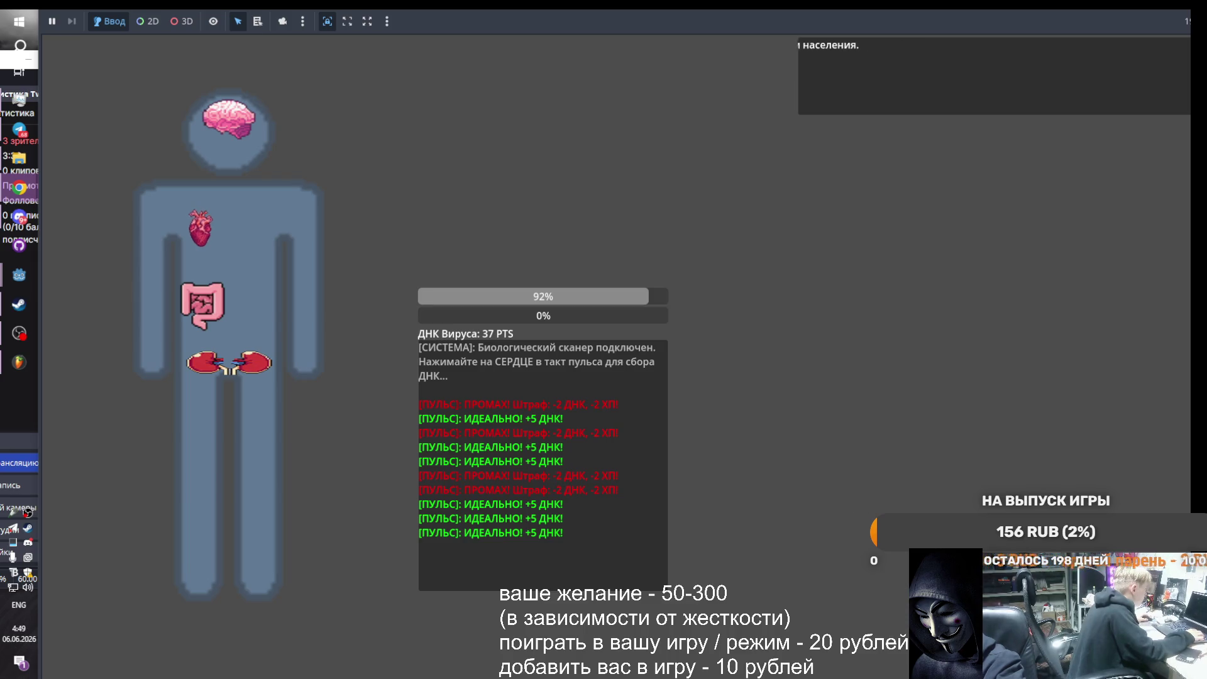
- Close the Mind-Sync (DEBUG) game window from its taskbar preview
key(alt+shift)
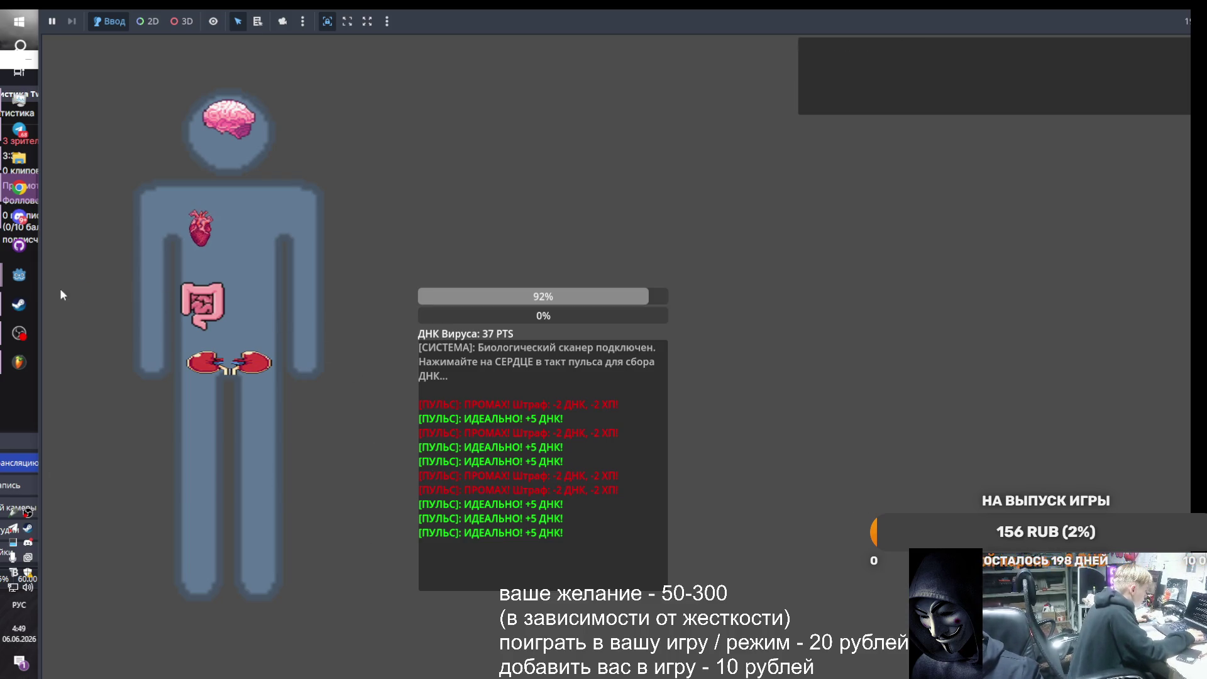
mouse_move(19, 187)
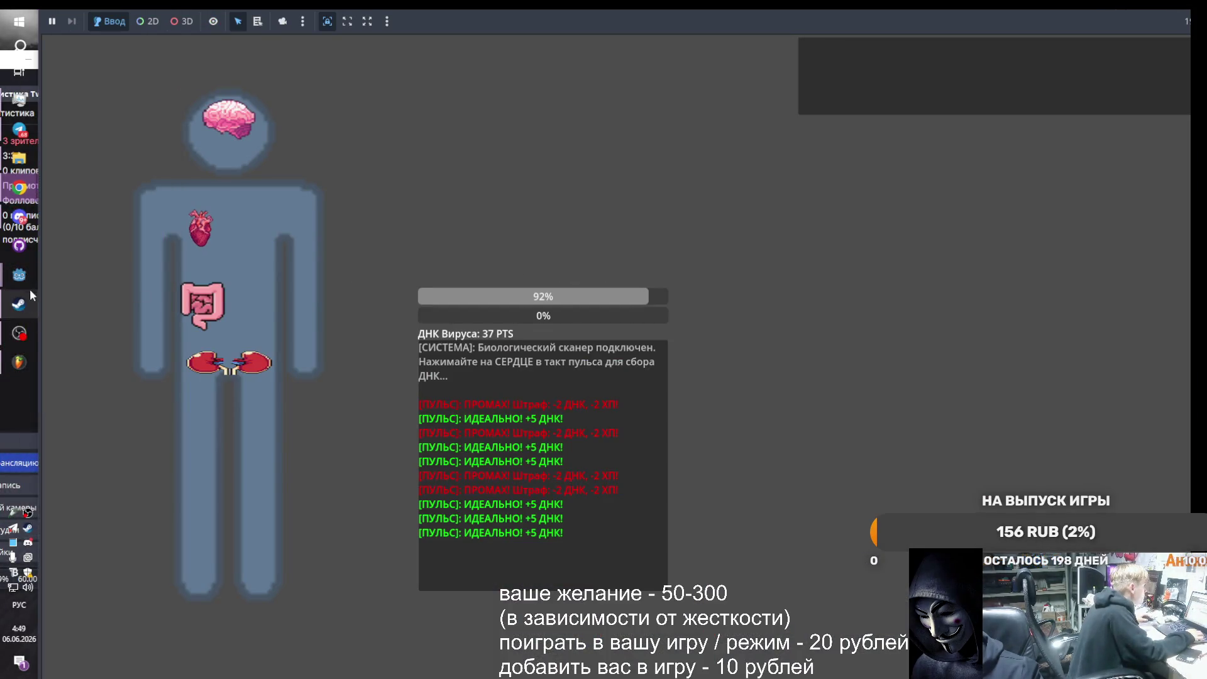
mouse_move(21, 277)
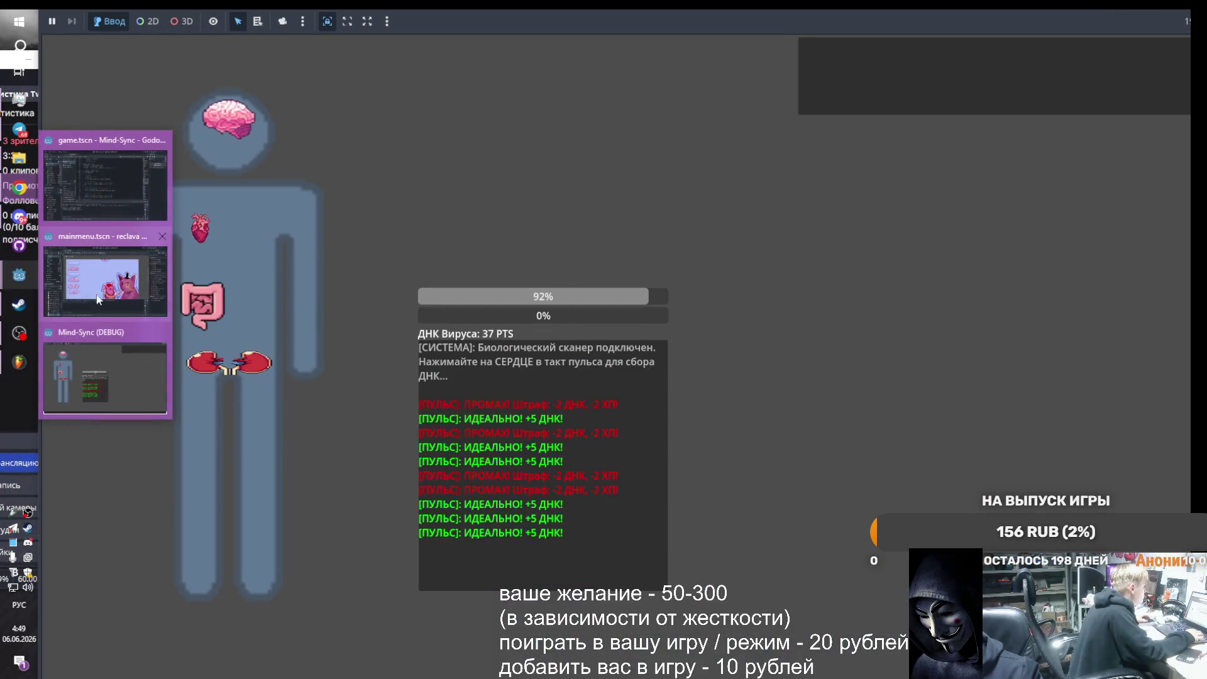
click(161, 332)
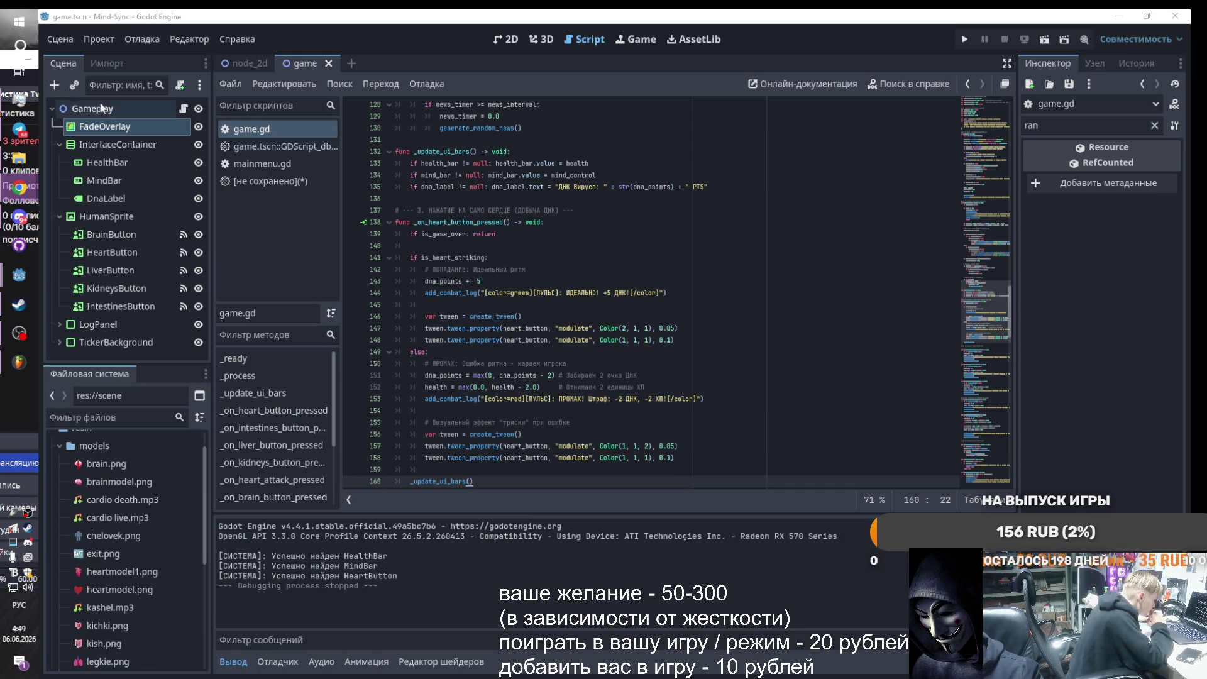
- Select the Gameplay root node in the Scene dock to show it in the Inspector
click(68, 107)
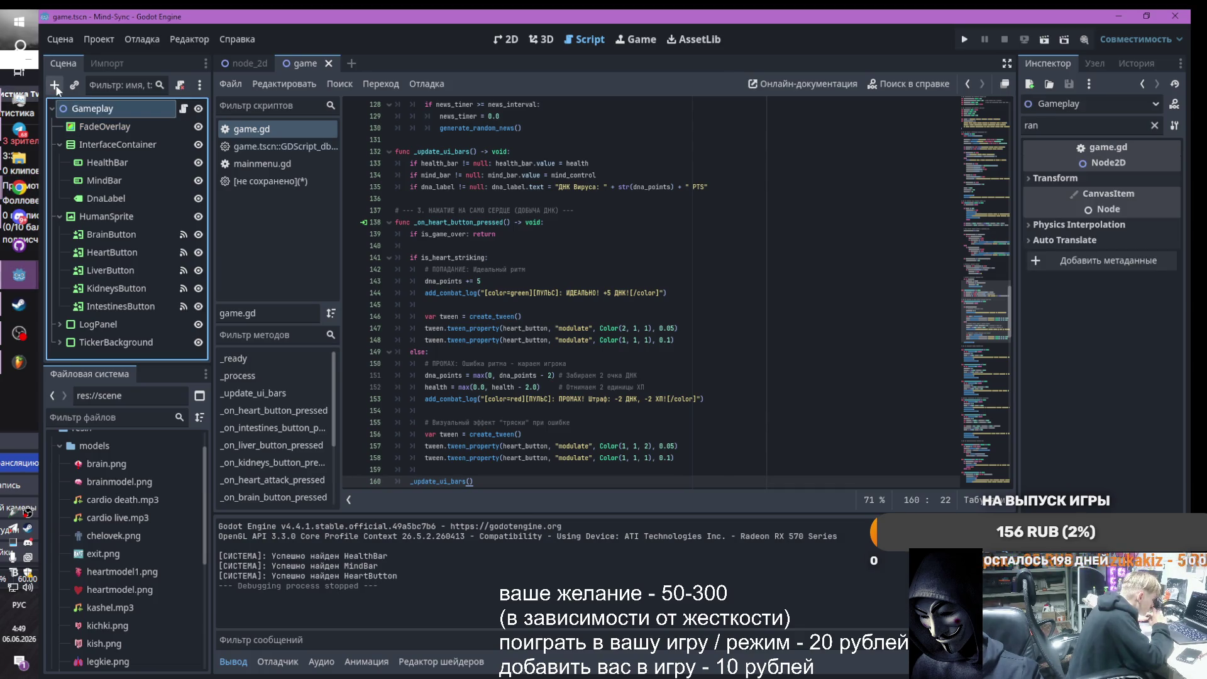
mouse_move(21, 103)
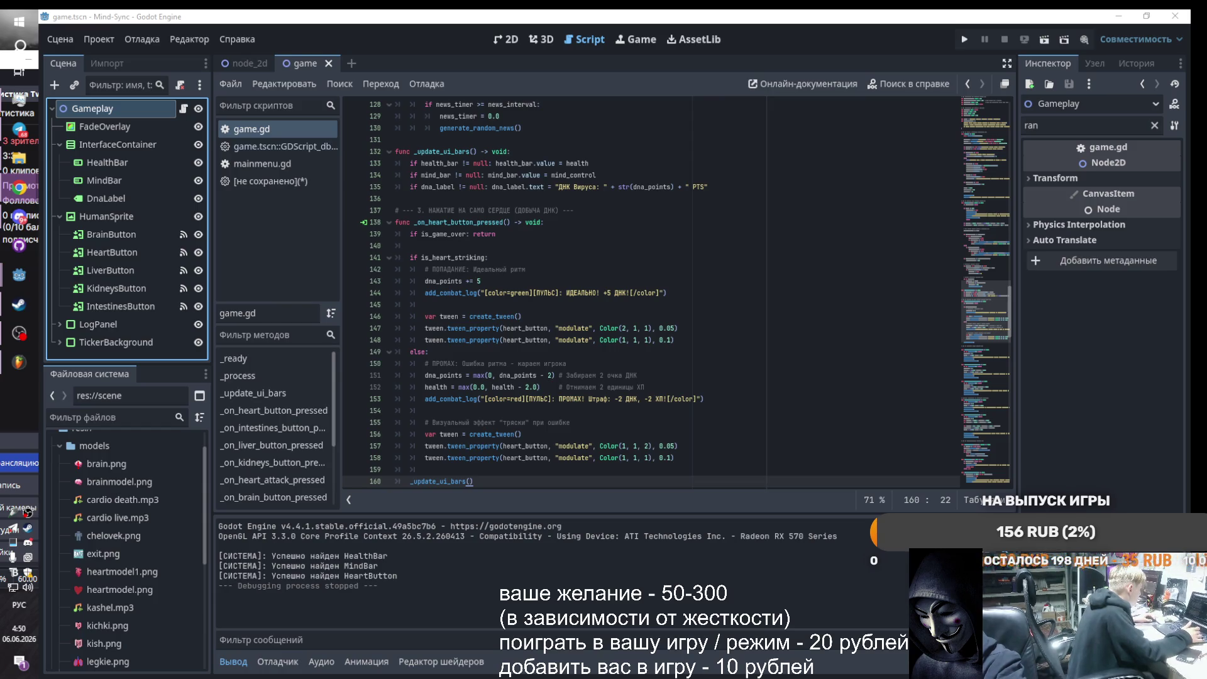
- Select all of the game.gd code and switch over to the browser
click(440, 316)
key(ctrl+a)
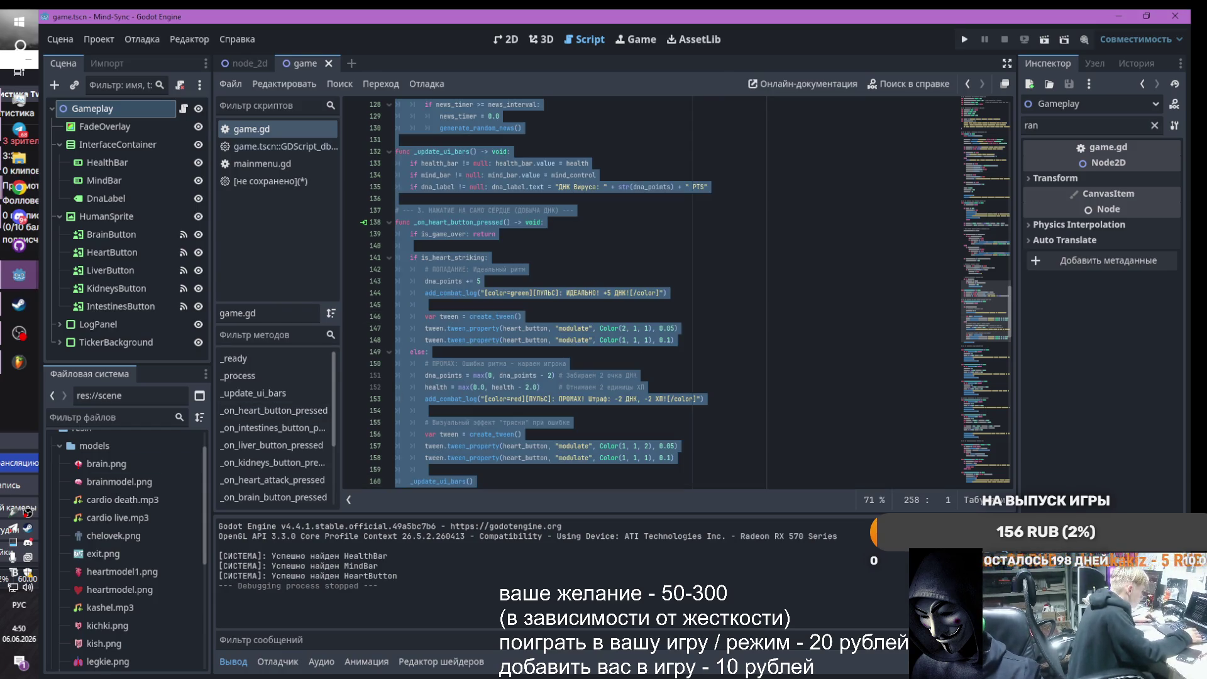
key(alt+Tab)
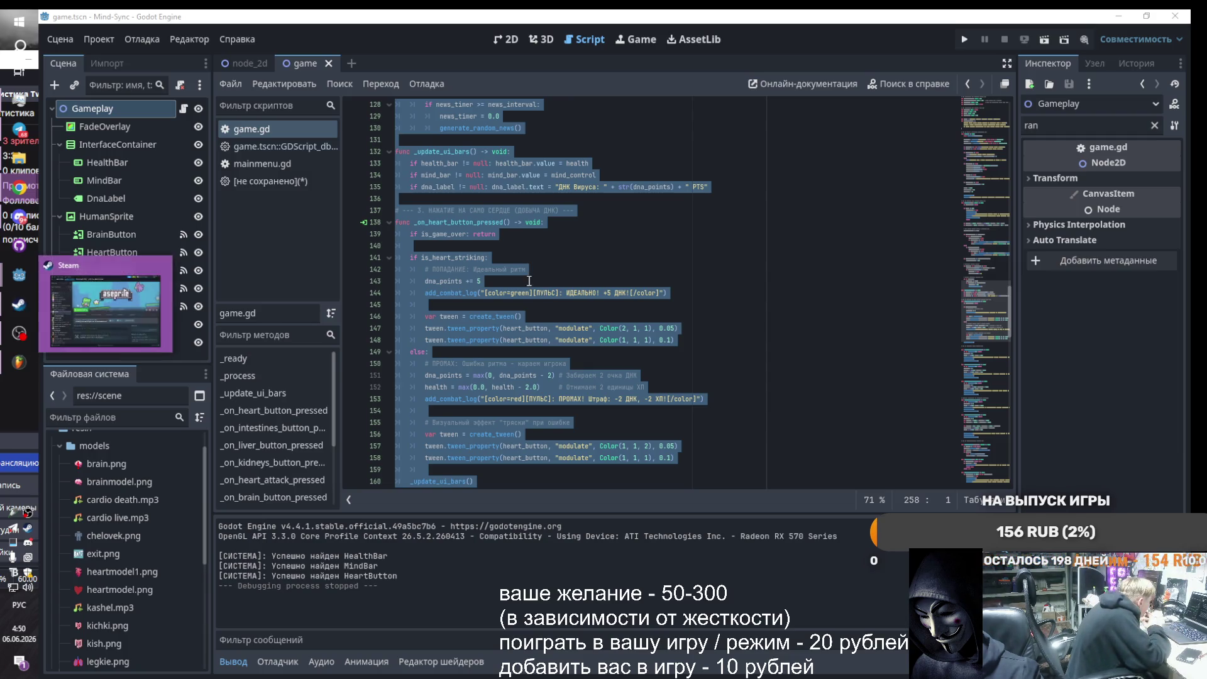
- Scroll through game.gd to review it, then select lines 205–221
click(502, 281)
scroll(440, 389, up, 10)
scroll(406, 414, up, 20)
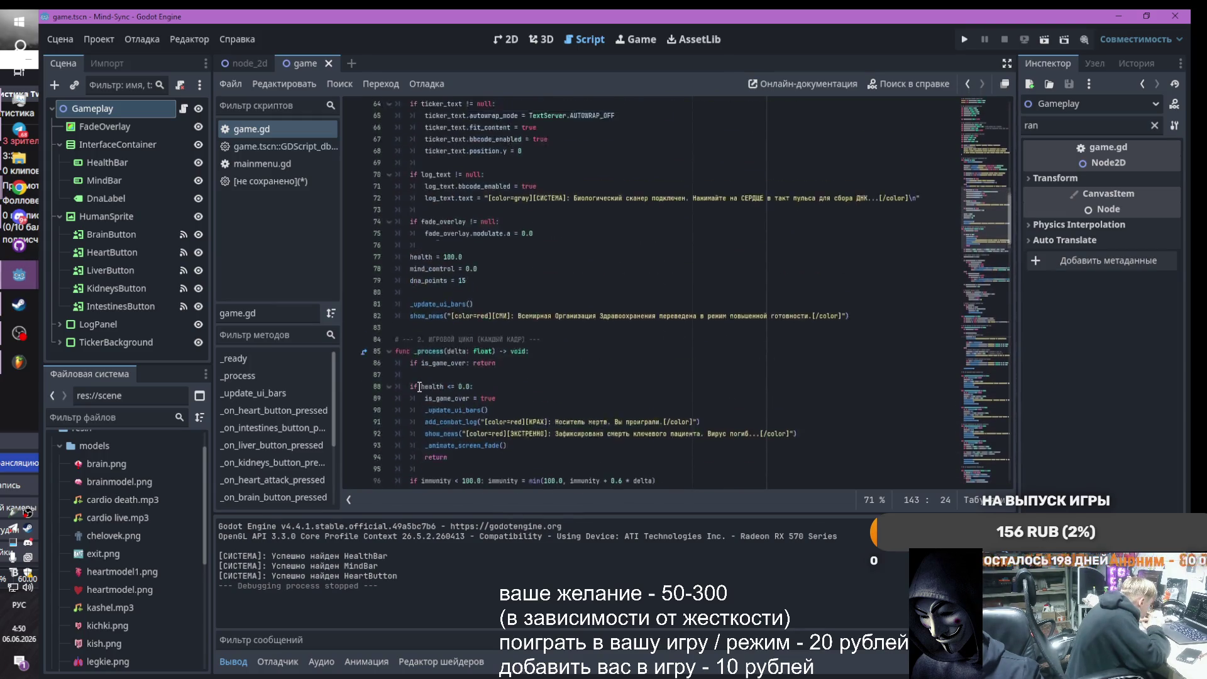
scroll(421, 386, up, 2)
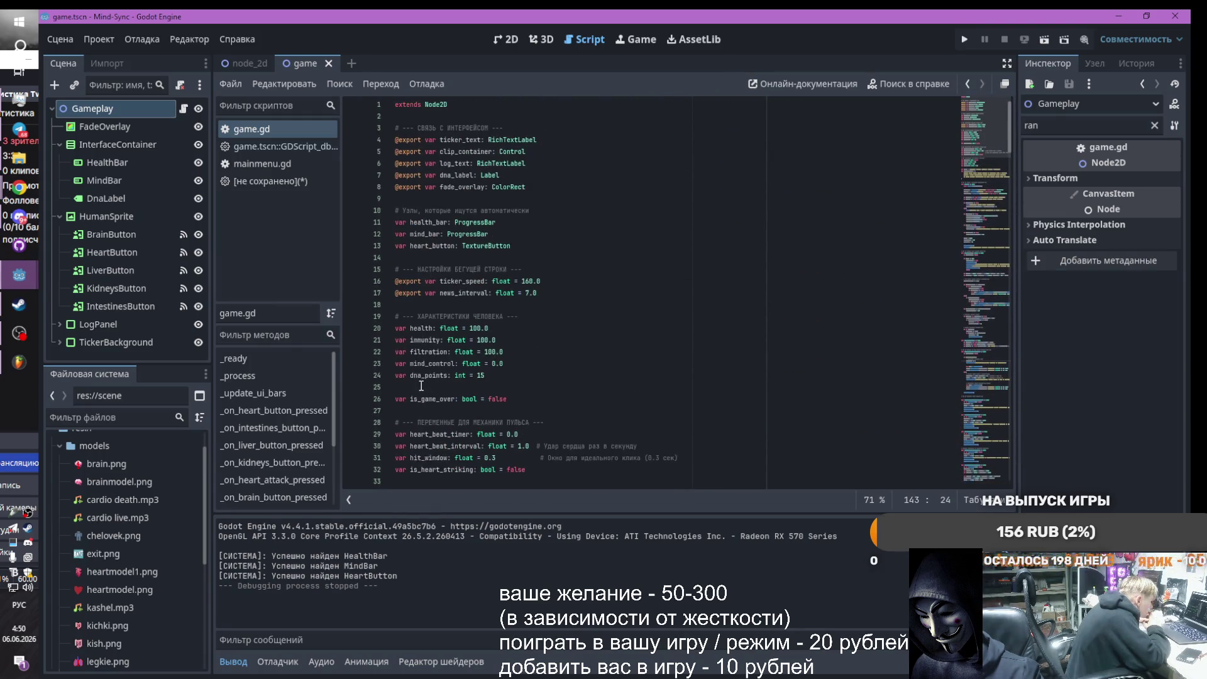
scroll(422, 384, down, 9)
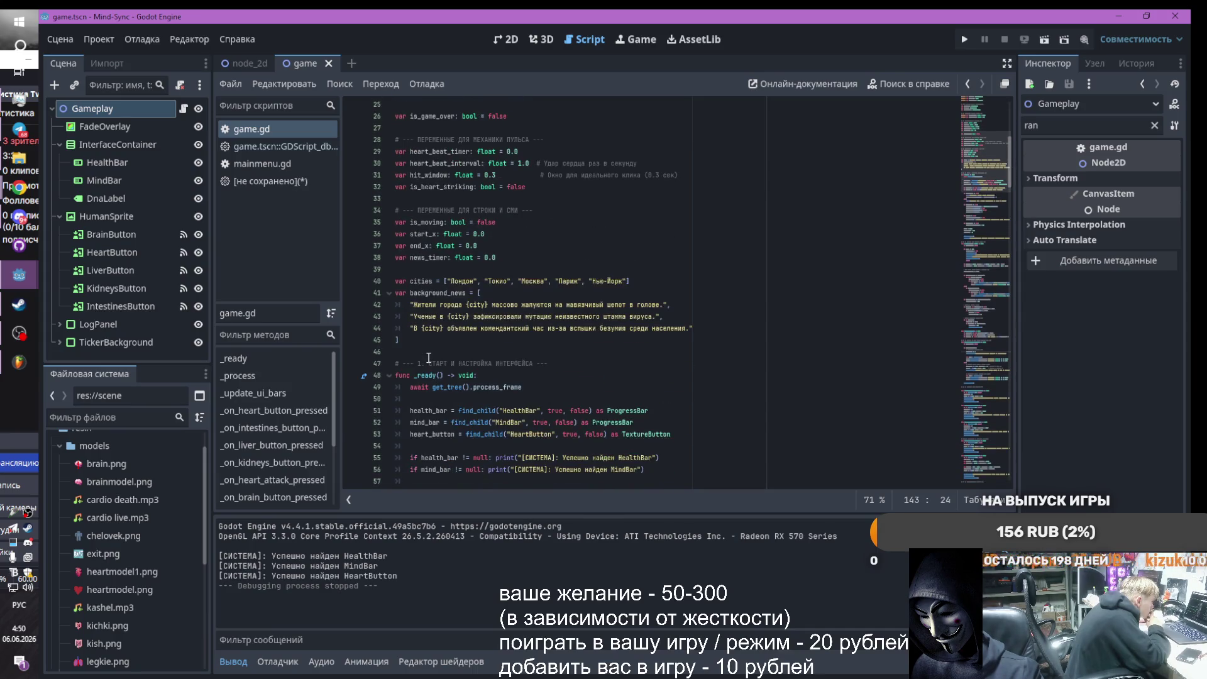
scroll(430, 356, down, 9)
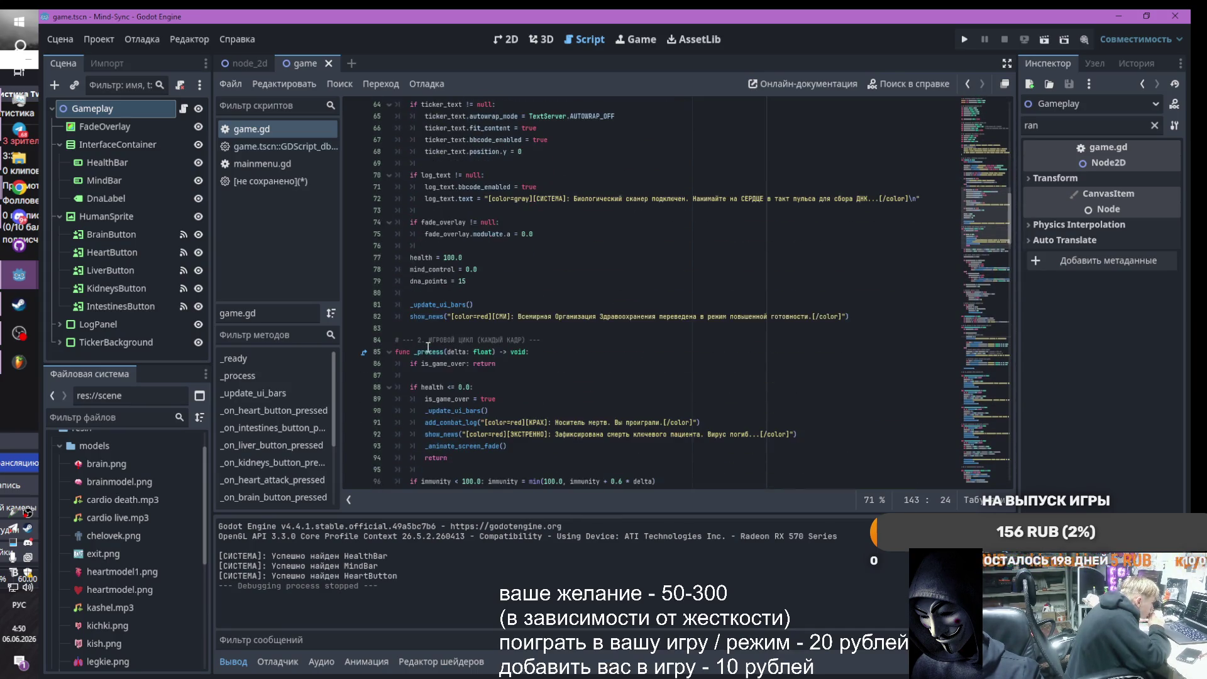
scroll(532, 352, down, 9)
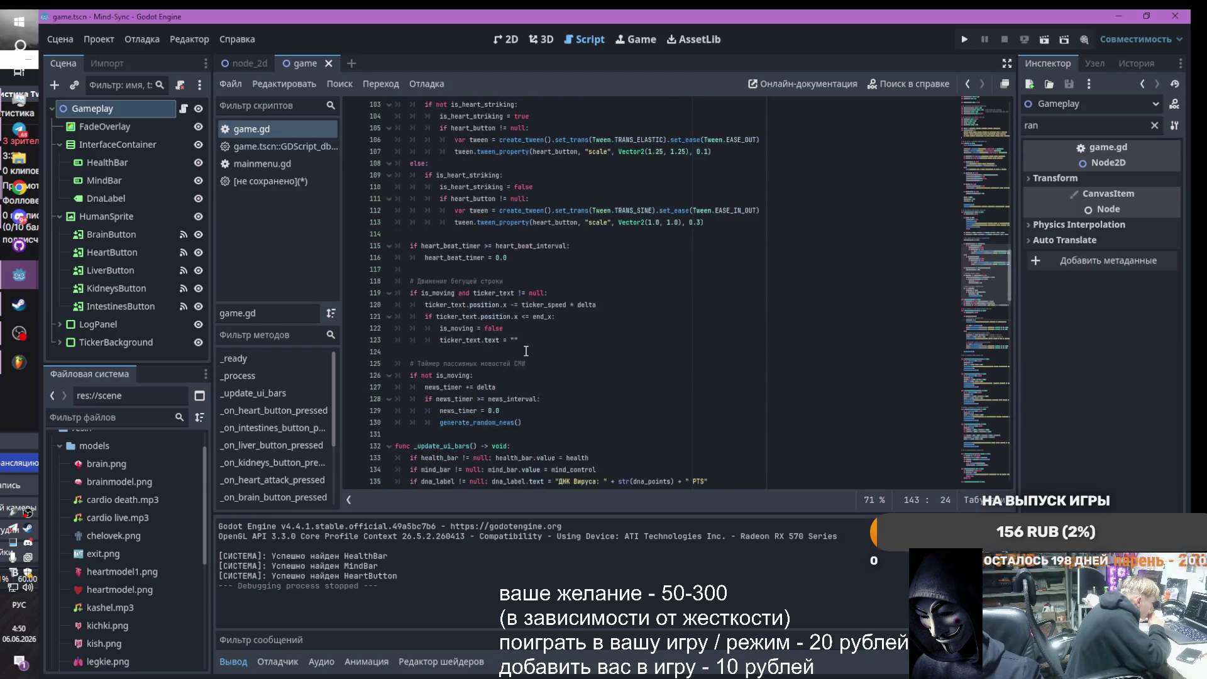
scroll(523, 350, down, 3)
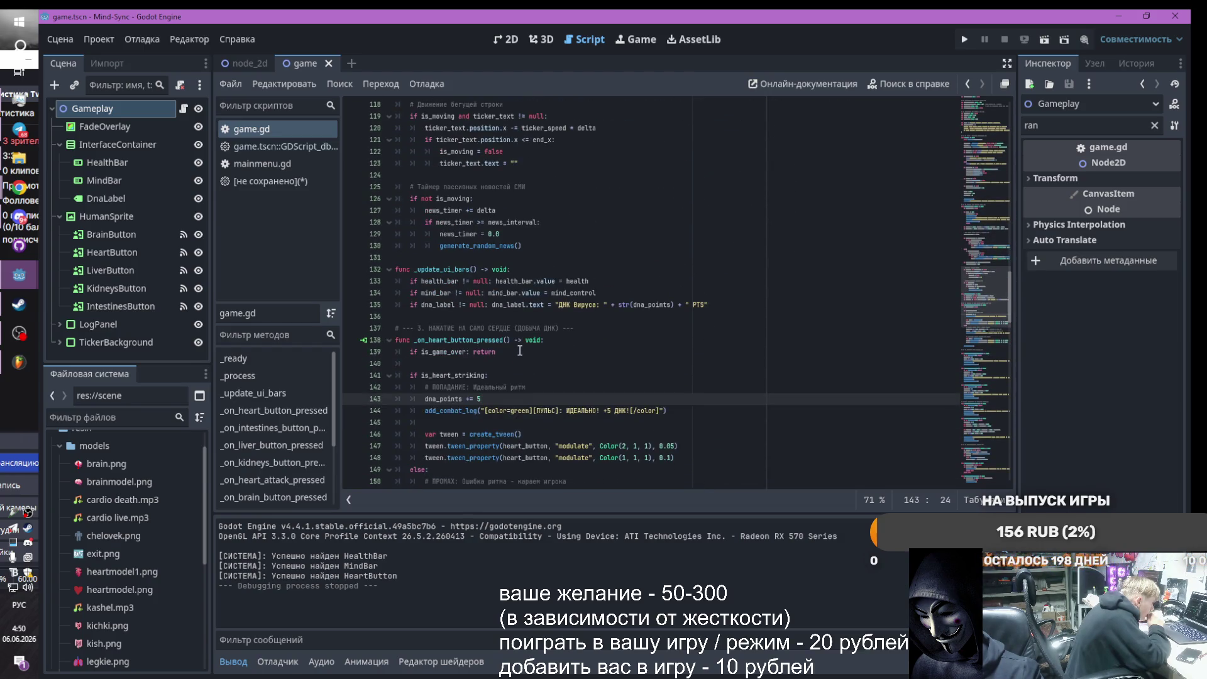
scroll(519, 351, down, 9)
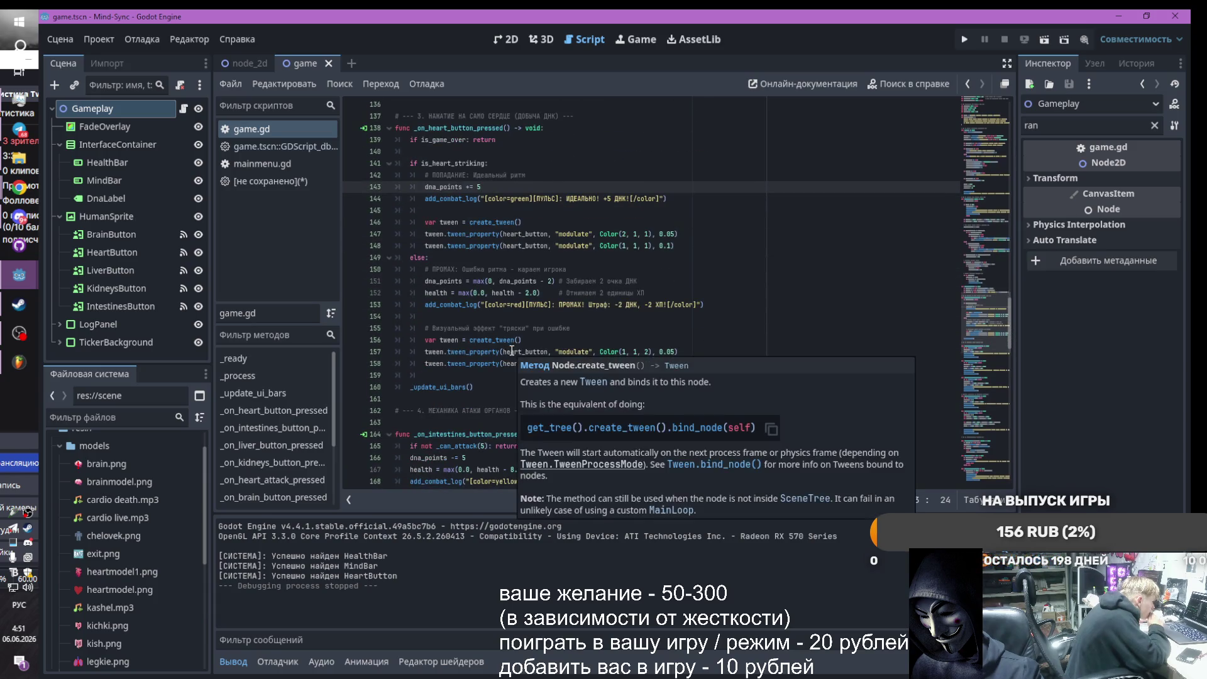
scroll(511, 350, down, 6)
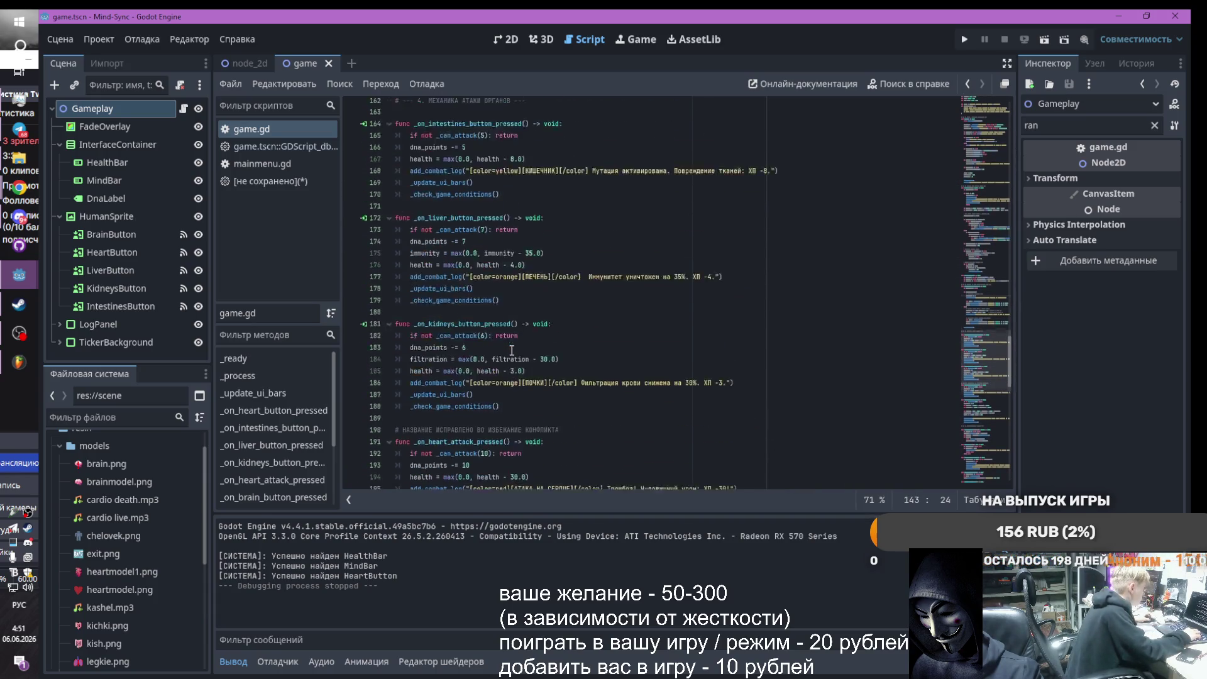
scroll(512, 350, down, 3)
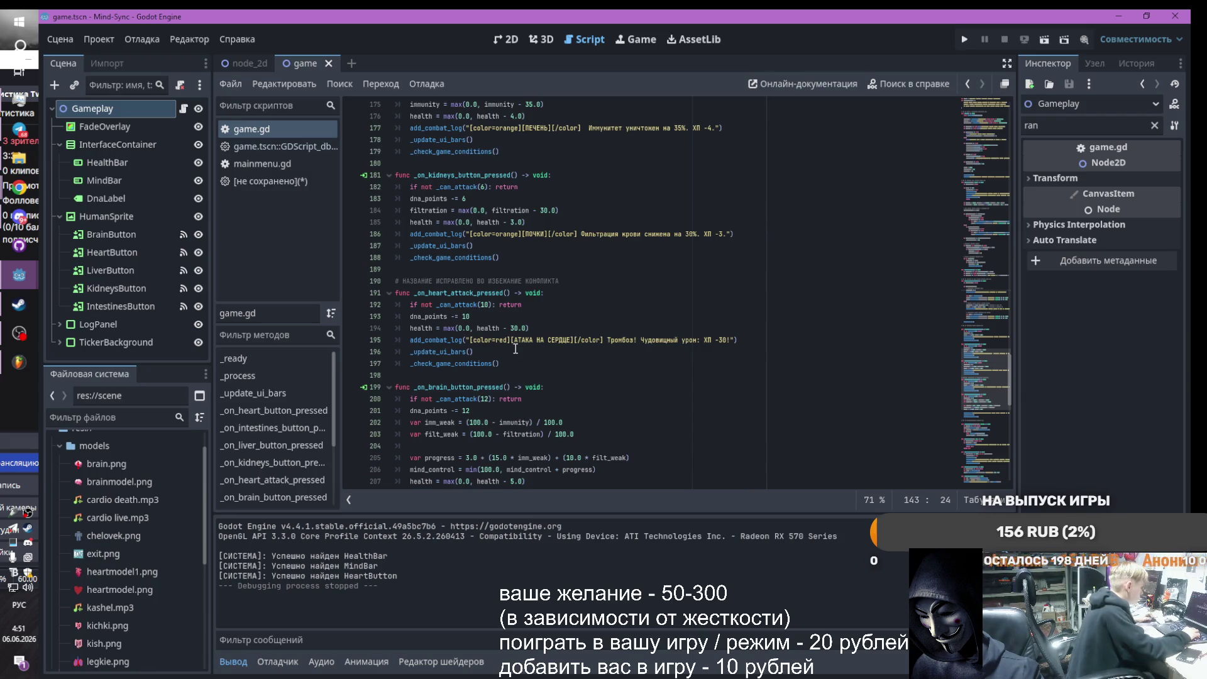
scroll(508, 351, down, 4)
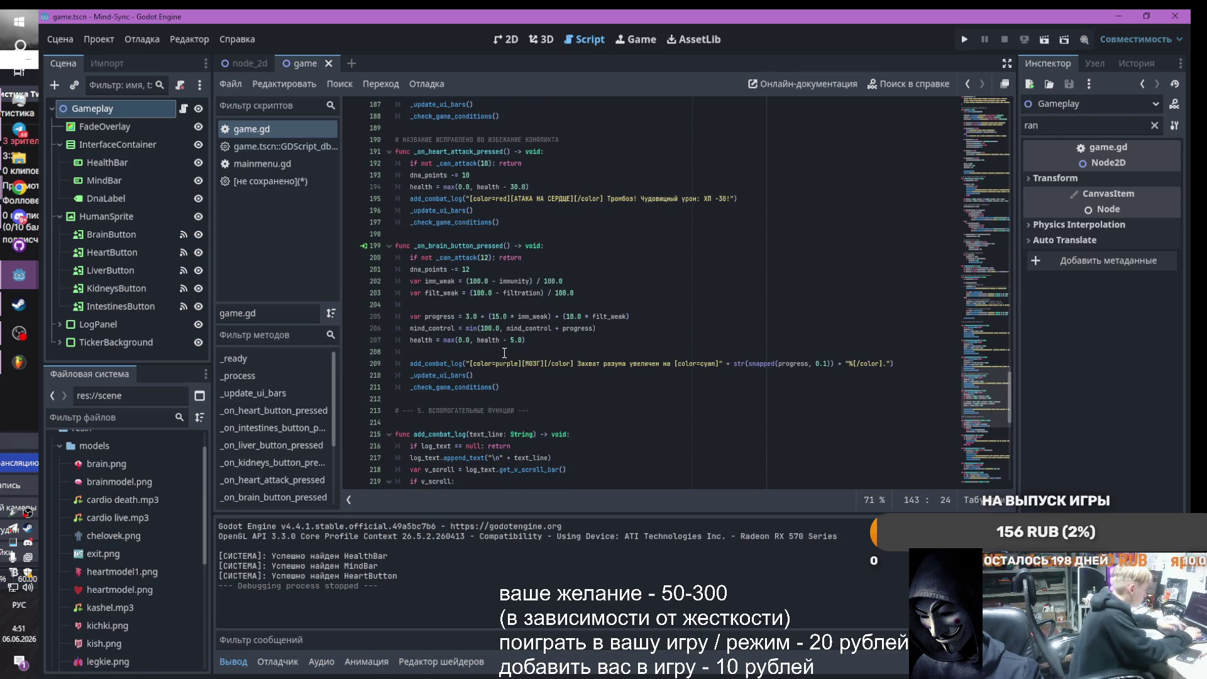
scroll(504, 353, down, 3)
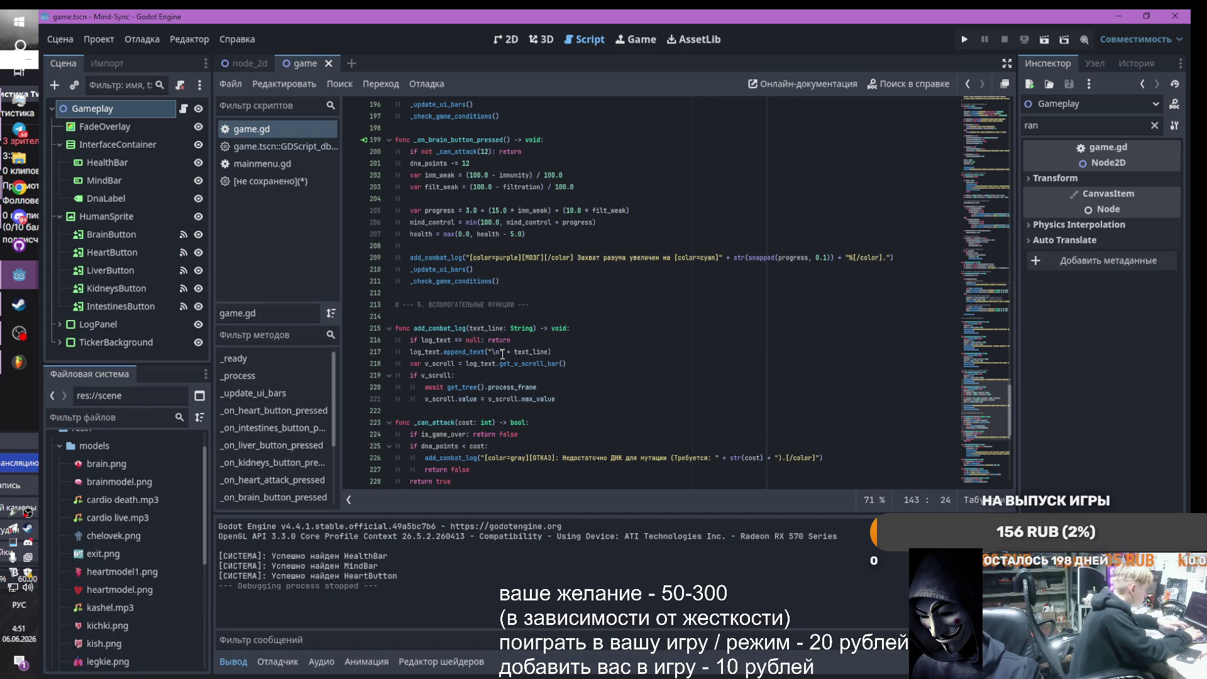
scroll(503, 353, down, 1)
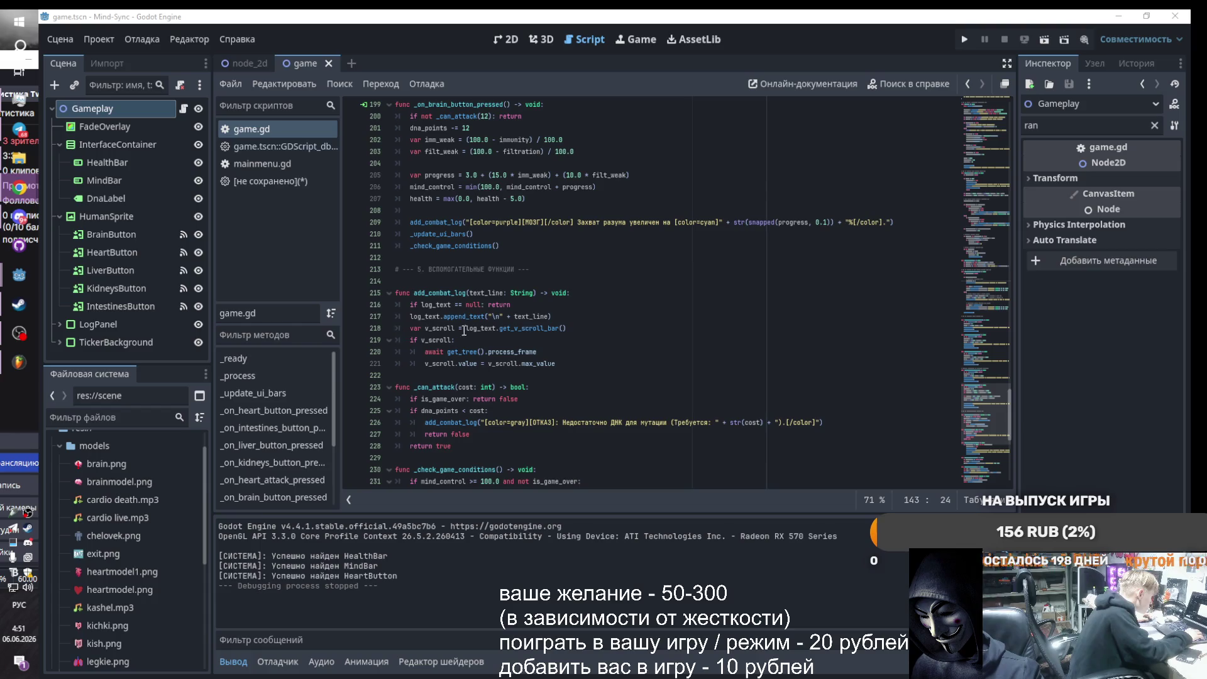
mouse_move(559, 363)
mouse_down()
mouse_move(385, 174)
mouse_move(378, 51)
mouse_up()
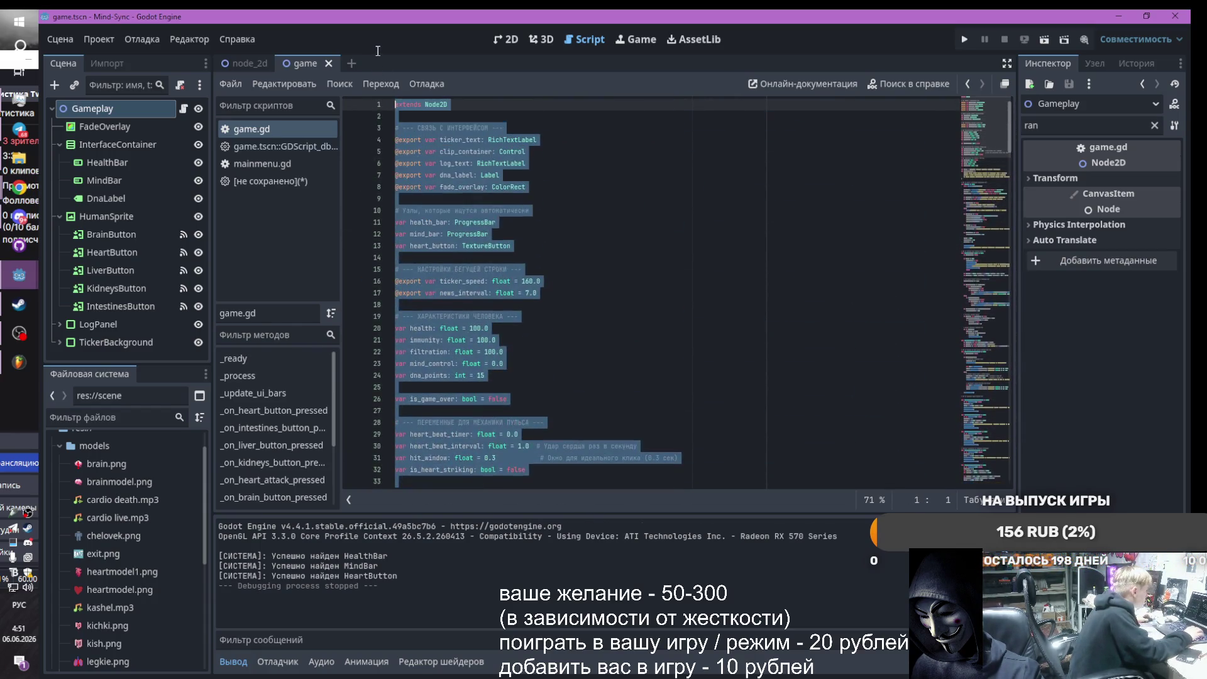
key(ctrl+v)
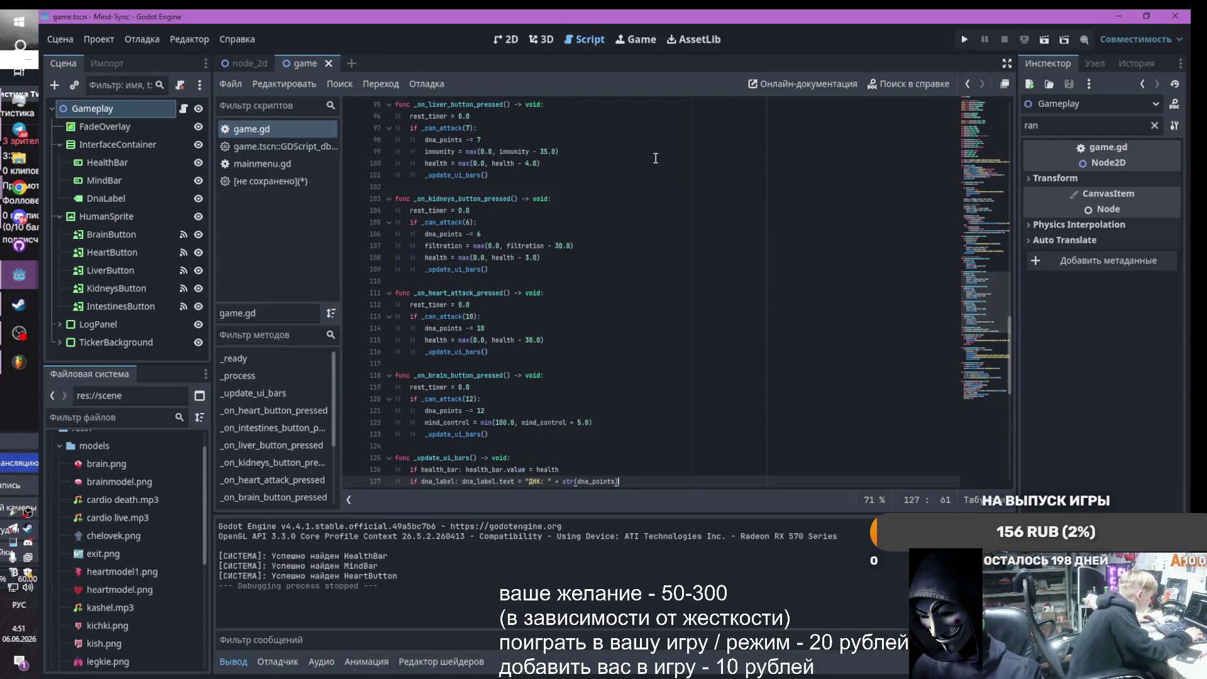
scroll(655, 158, down, 5)
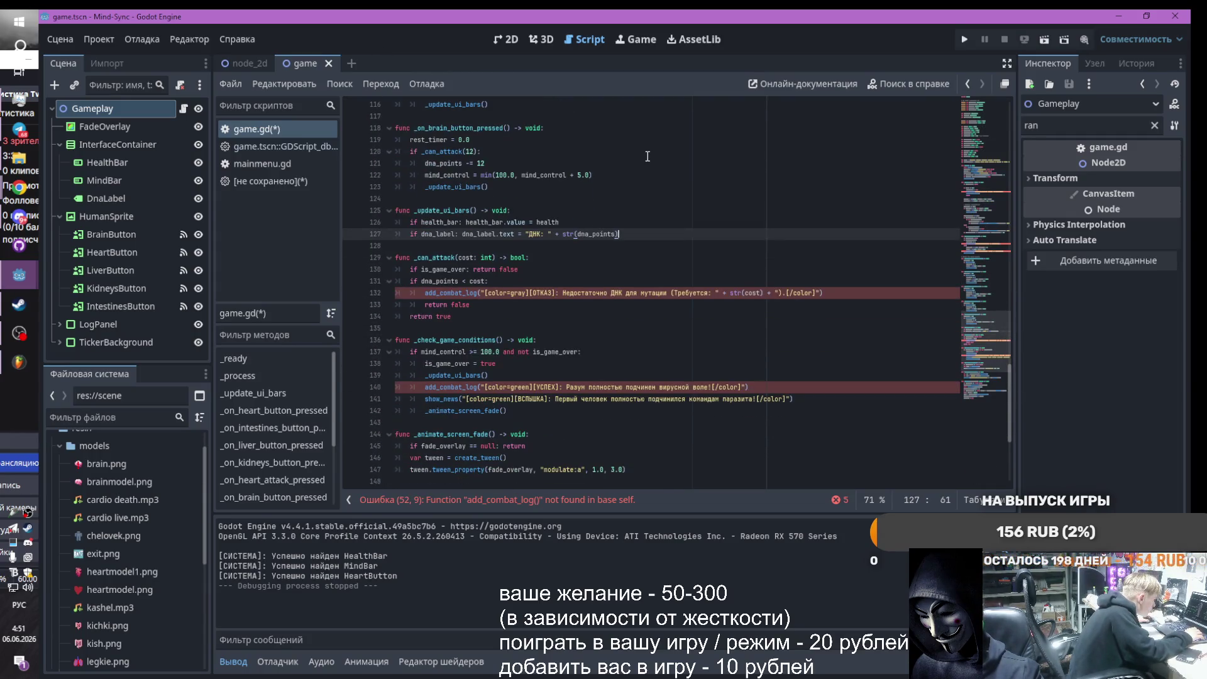
key(ctrl+z)
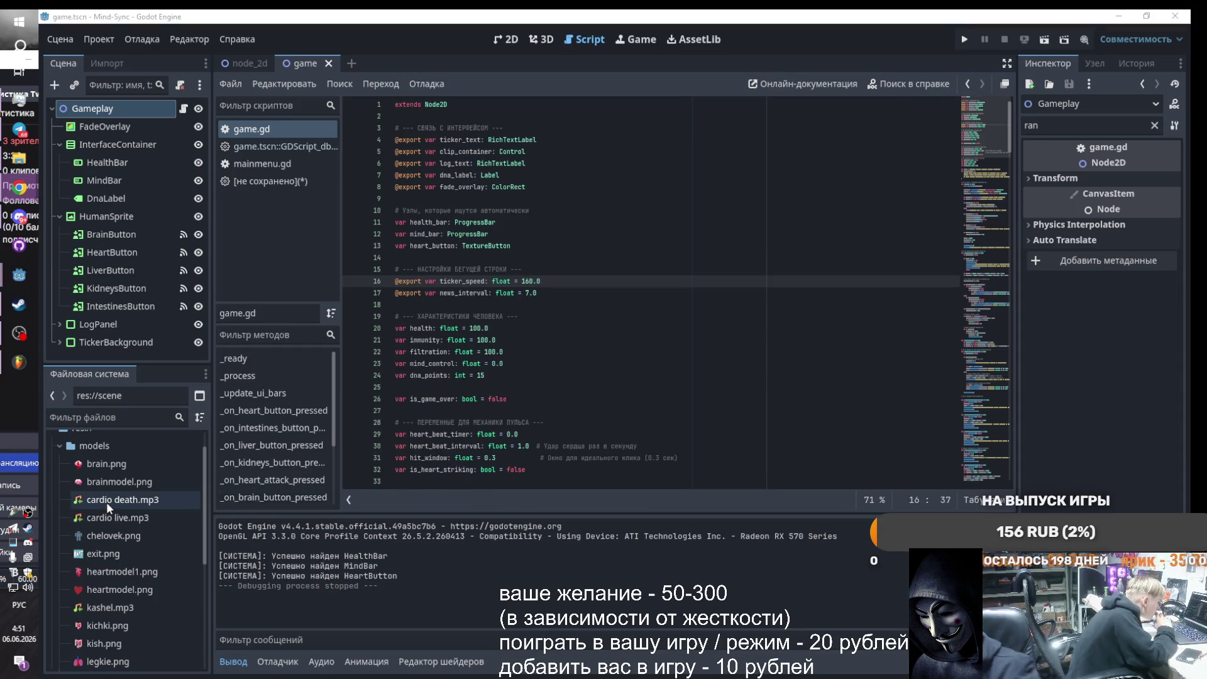
mouse_move(103, 498)
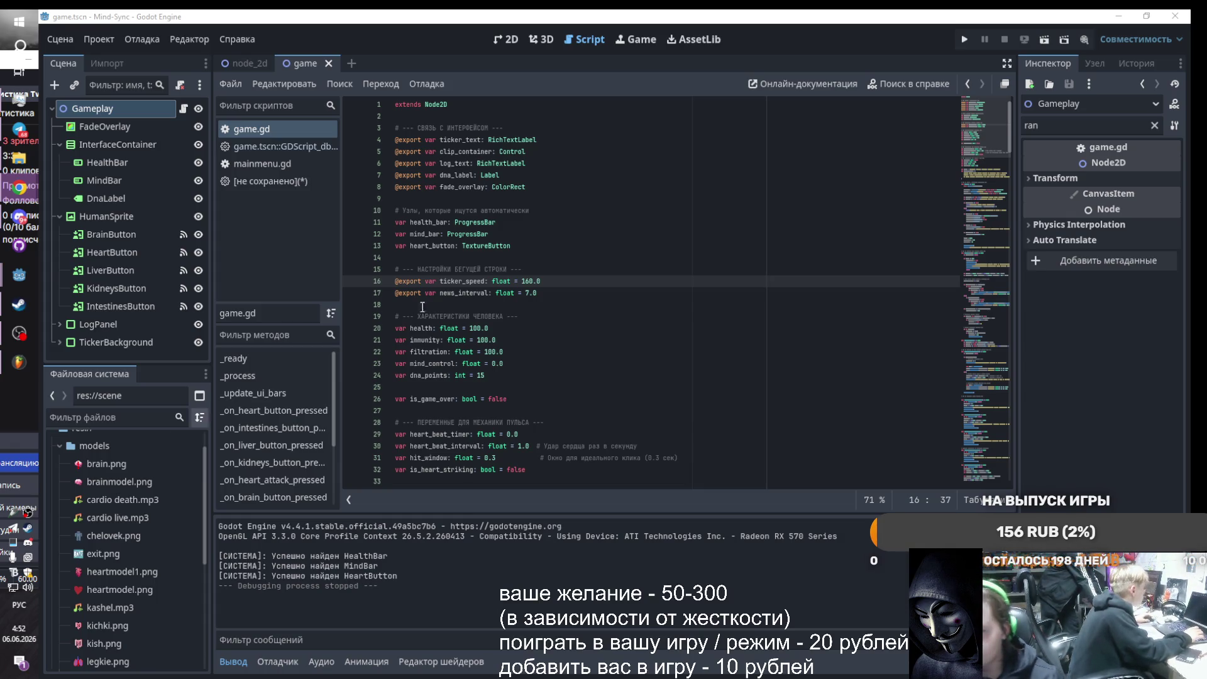
- Trial-paste the new code over game.gd, undo it, and reselect the original 258-line script
click(587, 410)
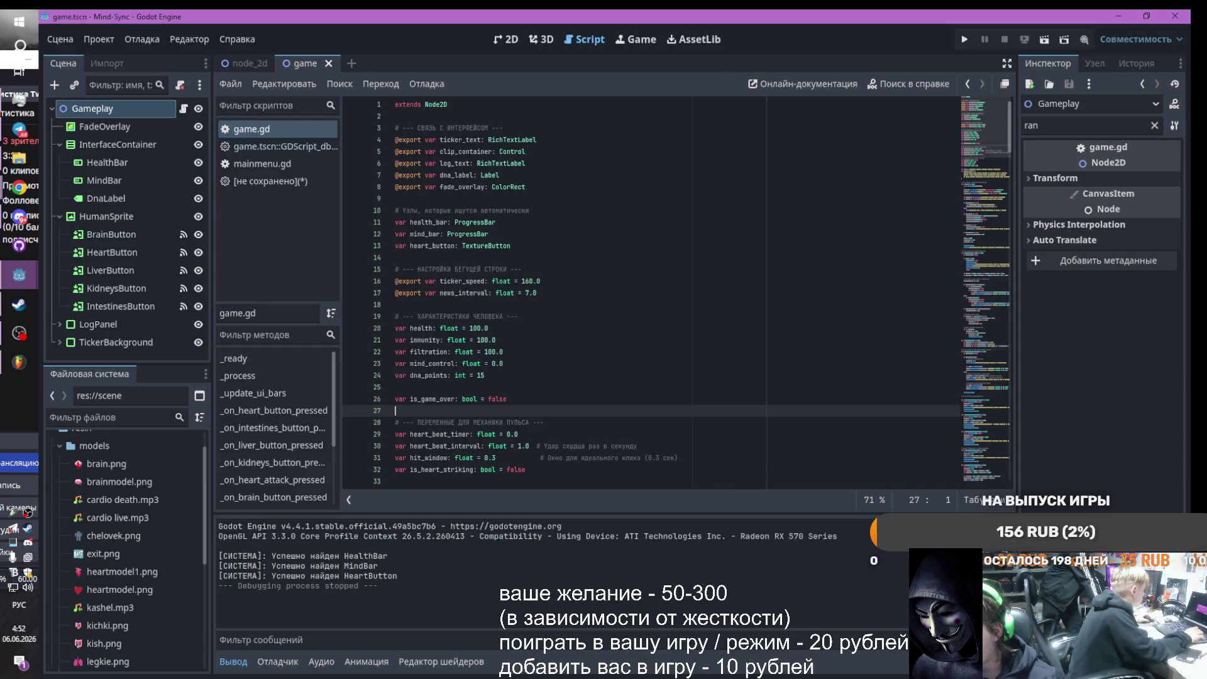
key(alt+Tab)
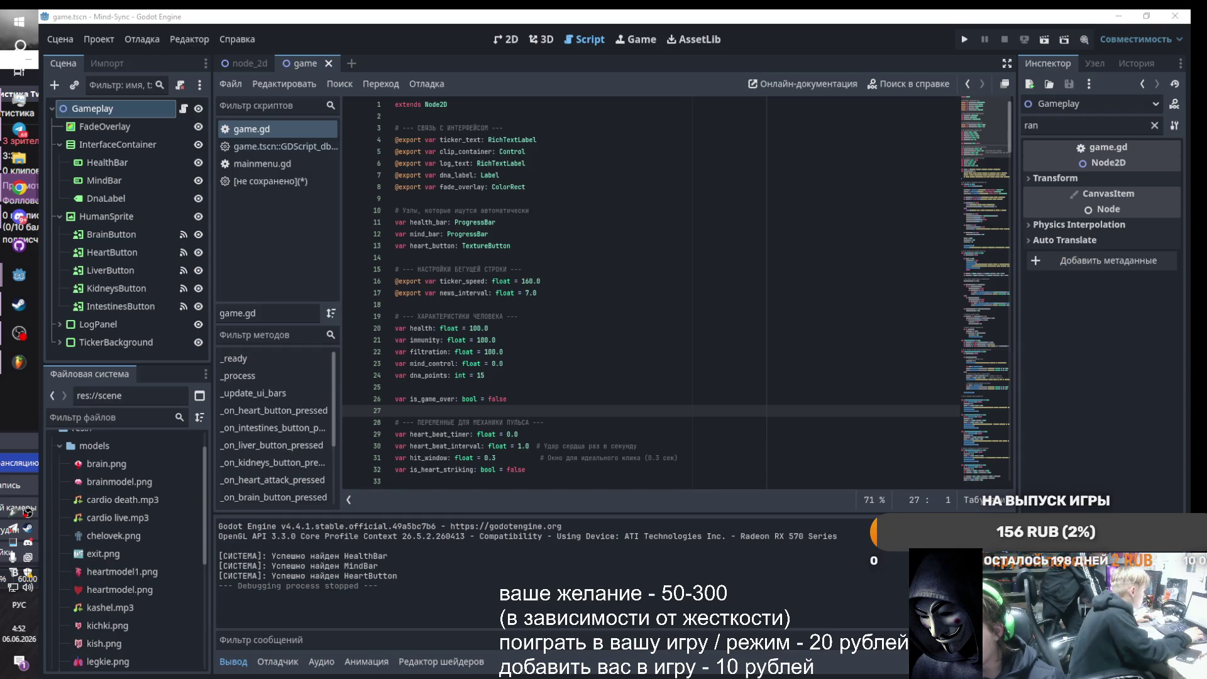
click(571, 379)
key(ctrl+a)
key(ctrl+v)
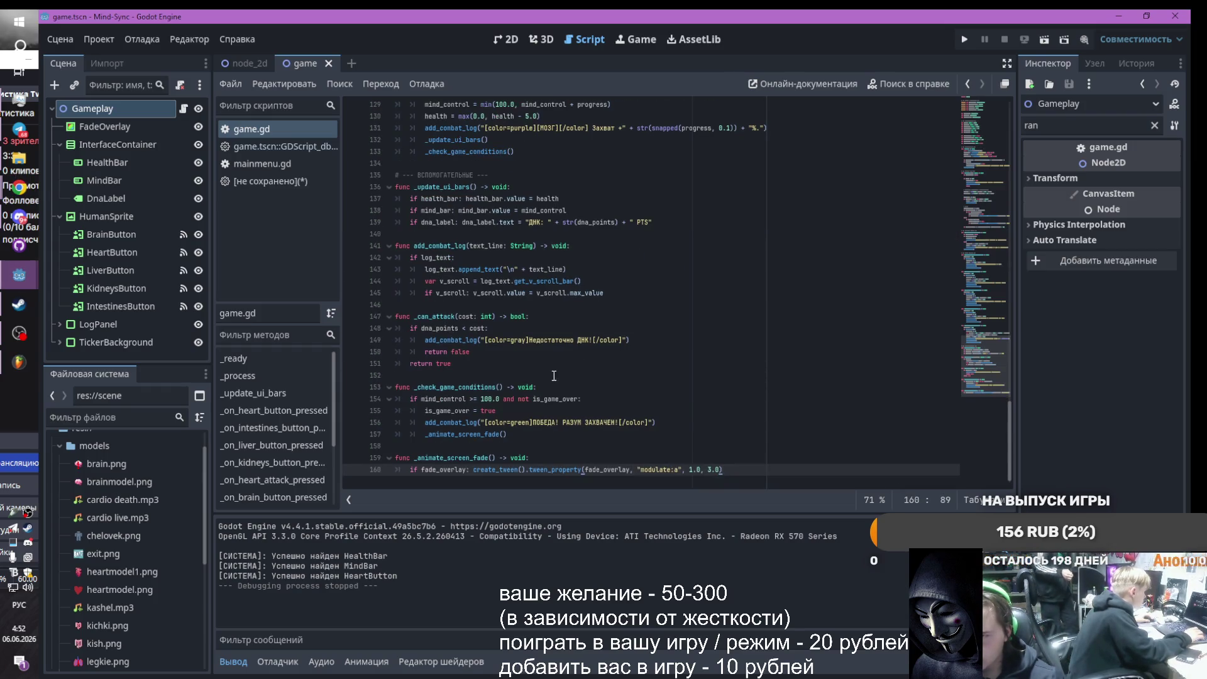
key(ctrl+z)
key(ctrl+z)
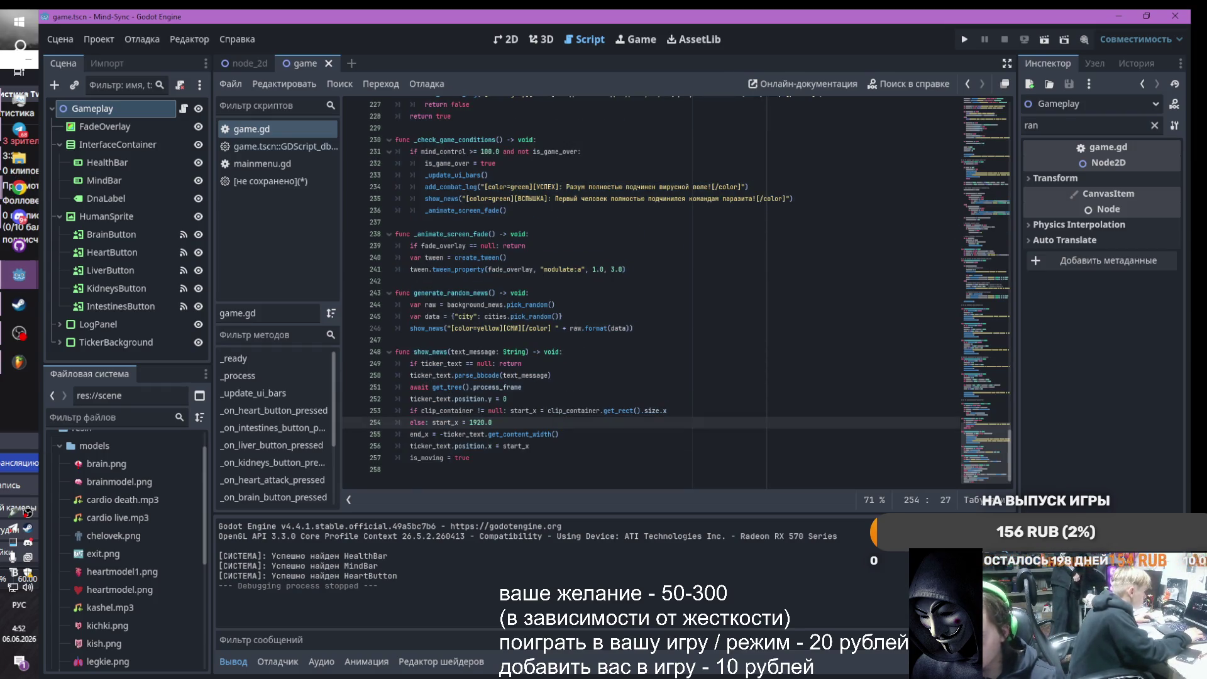
key(ctrl+a)
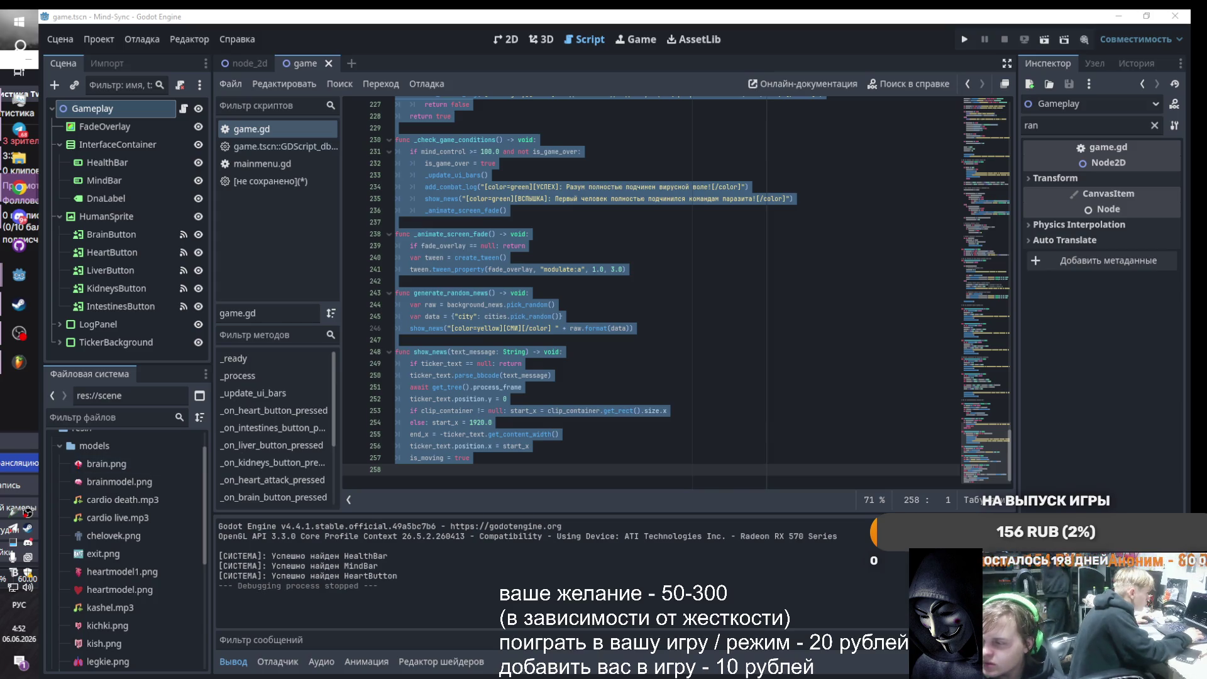
- Overwrite the selected game.gd with the rewritten gameplay code, leaving a 231-line script
click(19, 333)
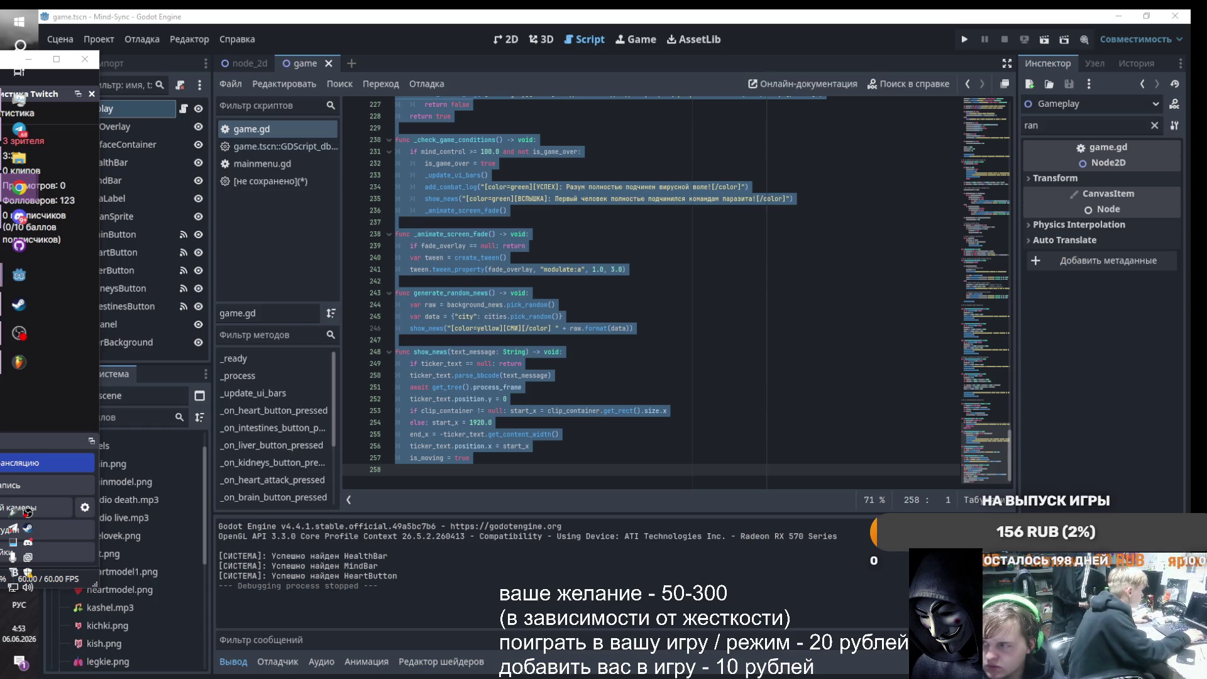
click(428, 336)
key(ctrl+a)
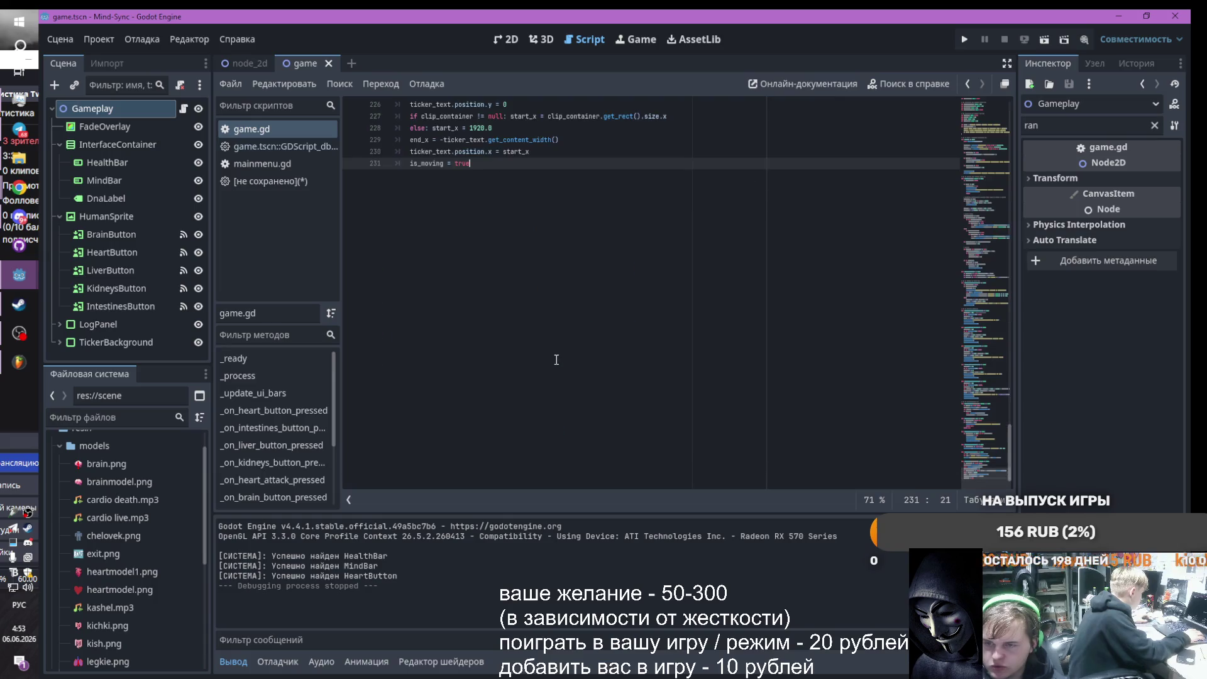